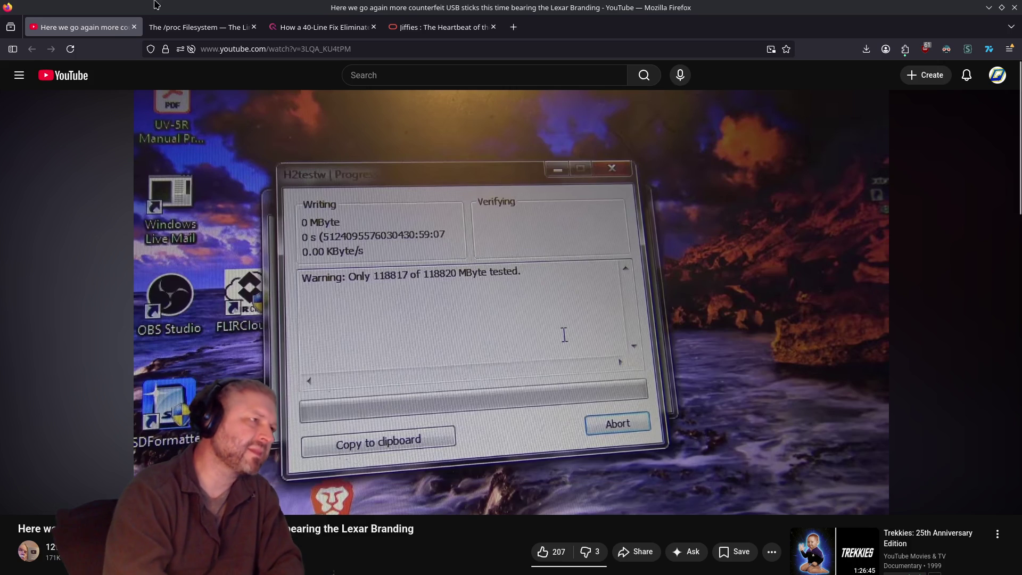
# Step: Close the YouTube tab, then restore and close the Firefox window
pyautogui.click(134, 27)
pyautogui.doubleClick(374, 6)
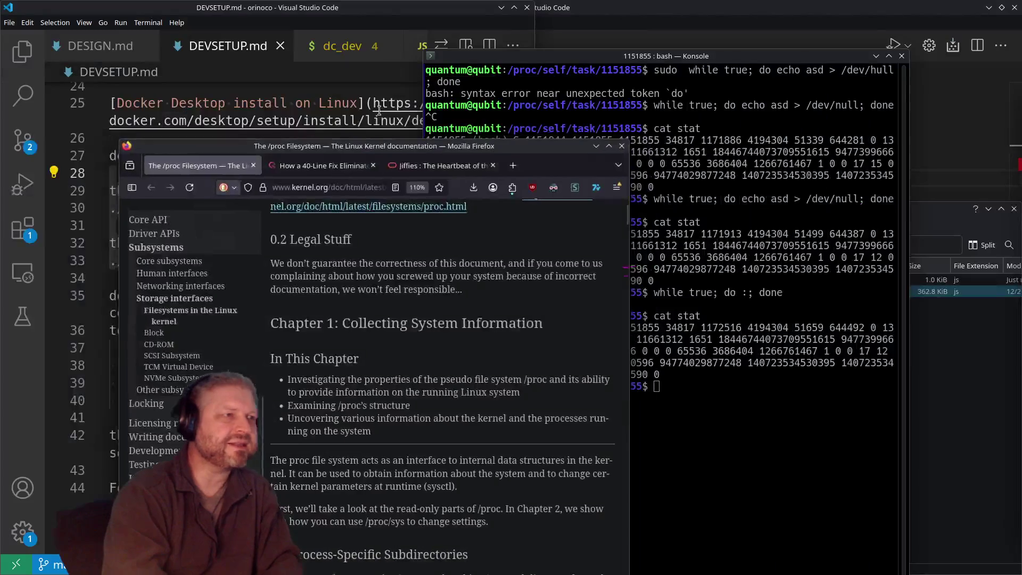
pyautogui.click(622, 146)
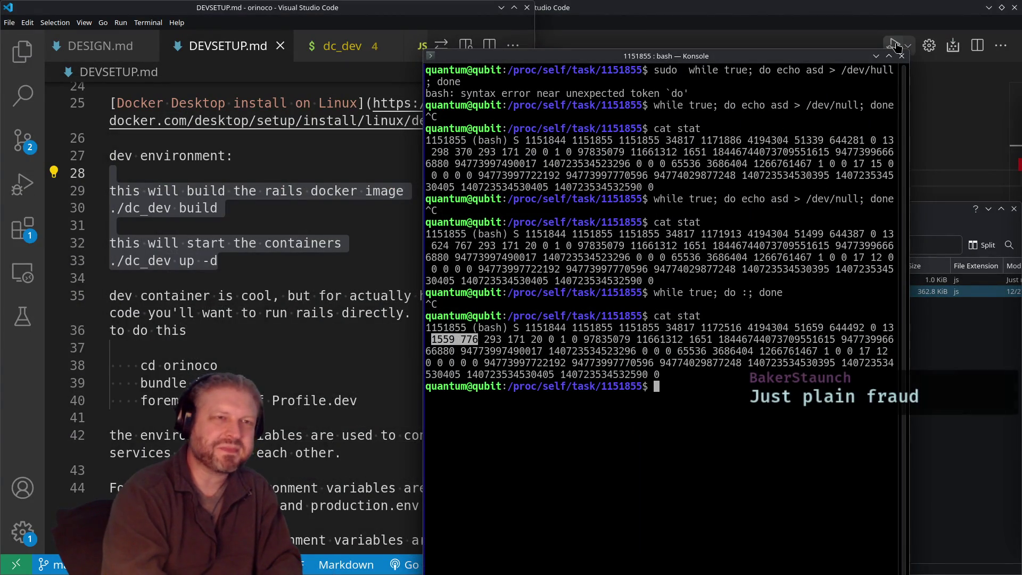
# Step: Close Konsole and place the cursor on empty line 34 of DEVSETUP.md in VS Code
pyautogui.click(903, 62)
pyautogui.click(758, 353)
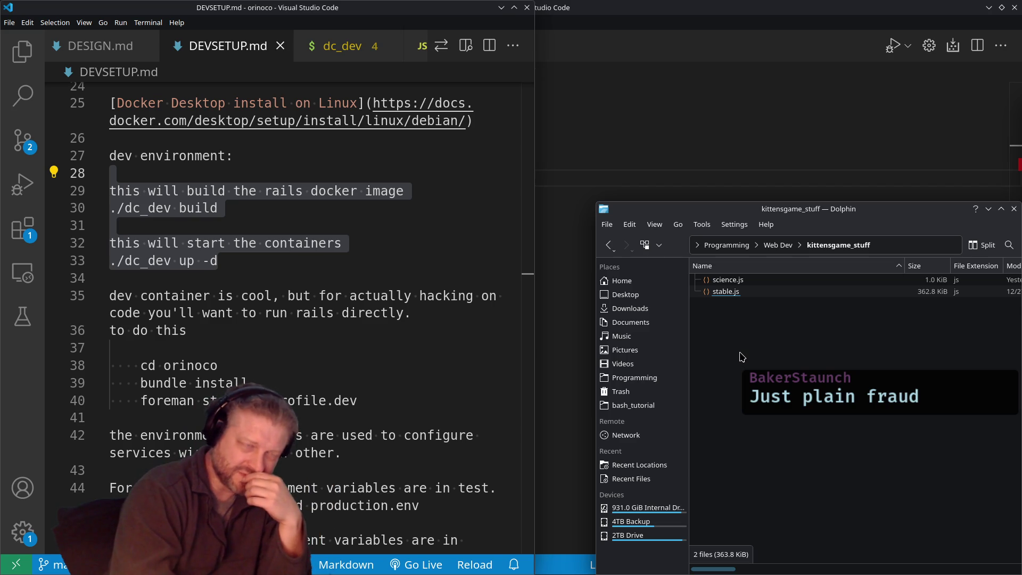
pyautogui.click(507, 266)
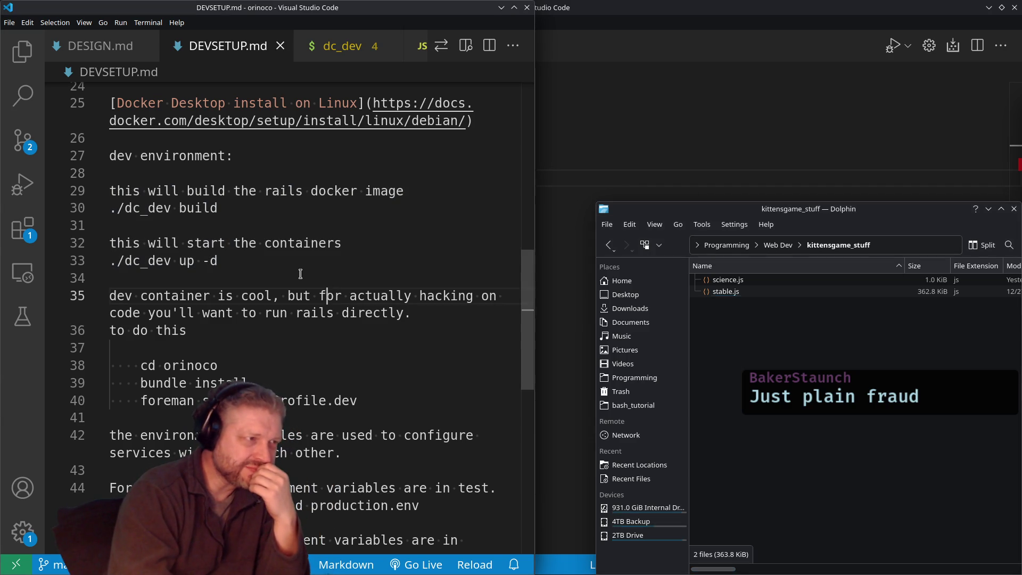
pyautogui.click(307, 283)
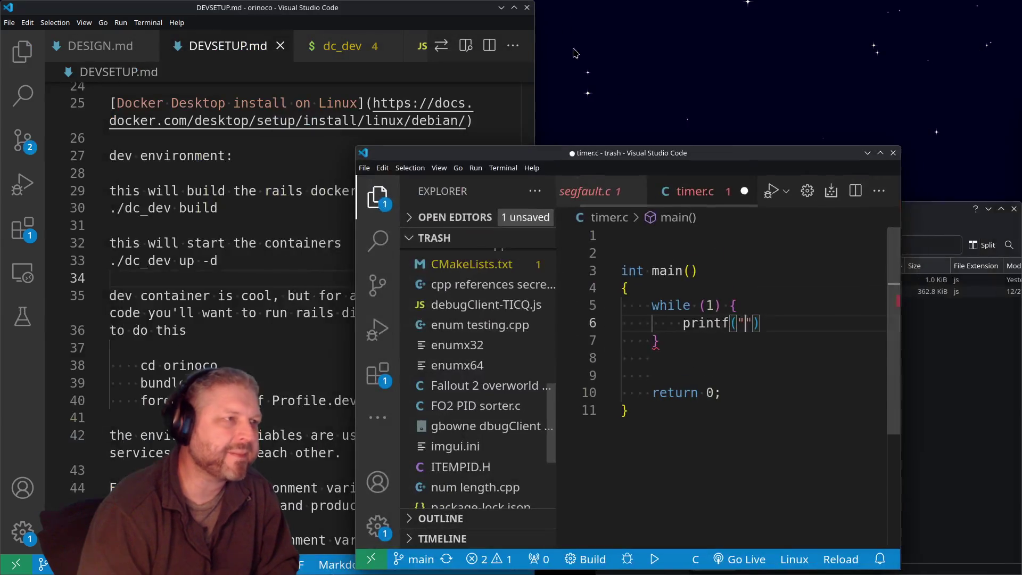
# Step: Discard timer.c without saving, close the trash project window, and switch to the dc_dev script tab
pyautogui.click(744, 191)
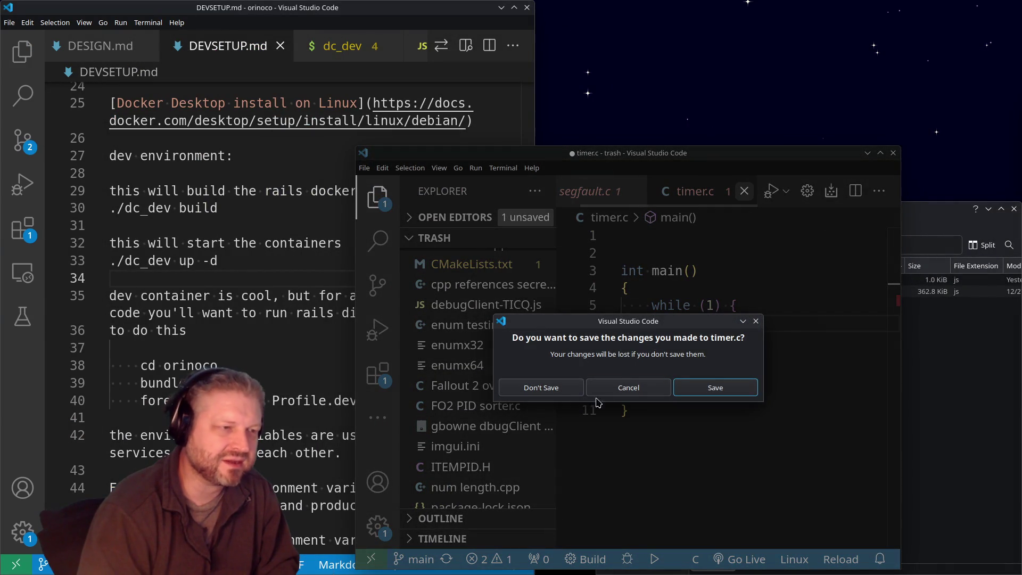
pyautogui.click(713, 389)
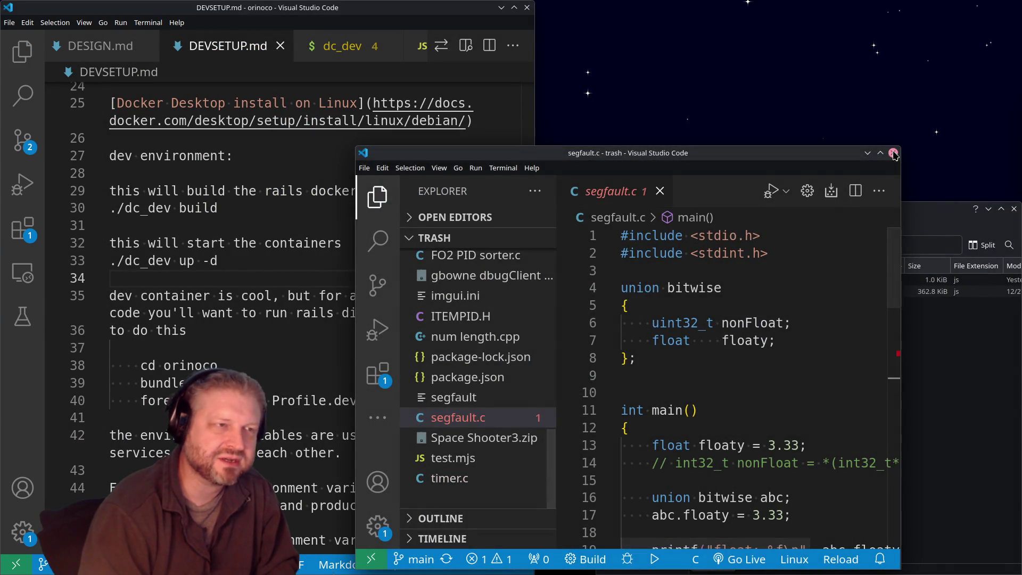
pyautogui.click(894, 155)
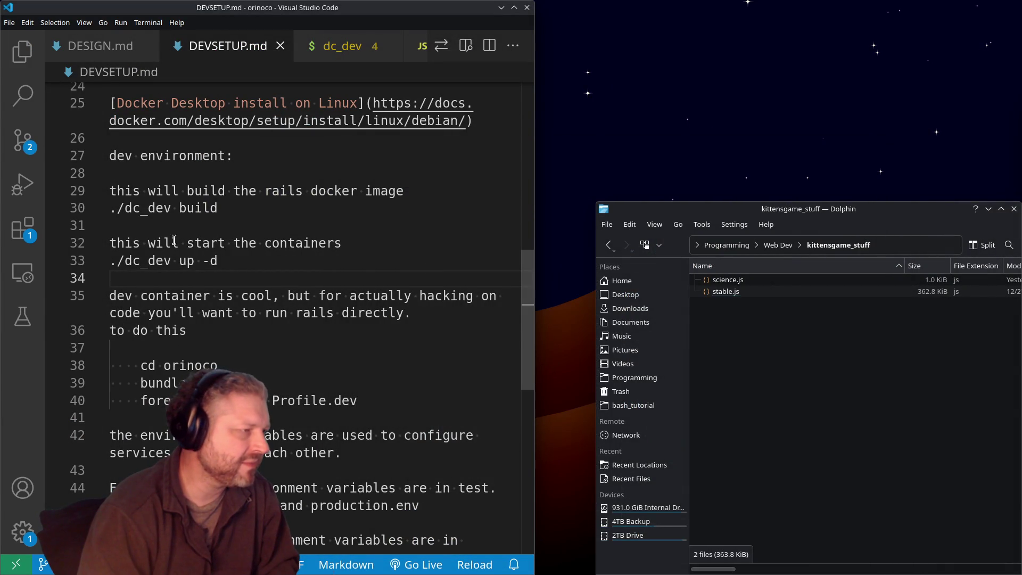
pyautogui.scroll(2, 323, 116)
pyautogui.scroll(1, 323, 115)
pyautogui.click(342, 46)
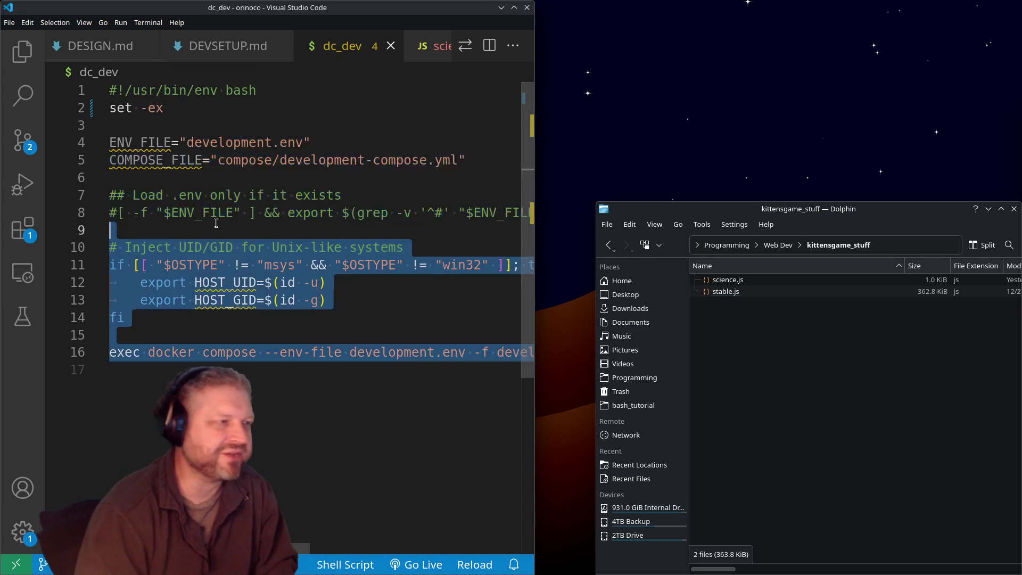
pyautogui.keyDown('shift'); pyautogui.click(208, 247); pyautogui.keyUp('shift')
pyautogui.click(160, 371)
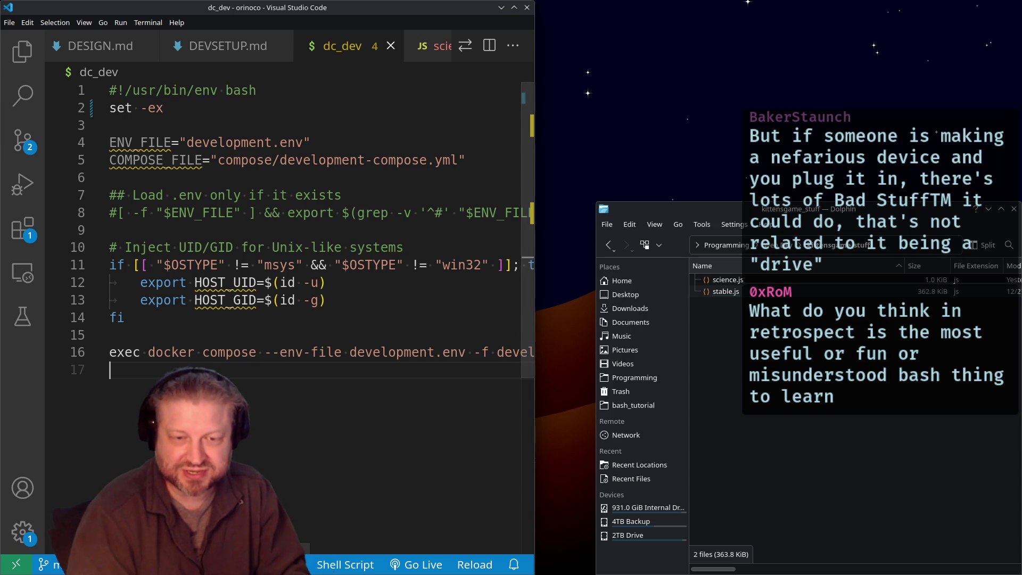
# Step: In a new Konsole, recall the earlier cat command and run it on the Tab-completed /proc/self/task/<id>/ path
pyautogui.hotkey('ctrl', 'alt', 't')
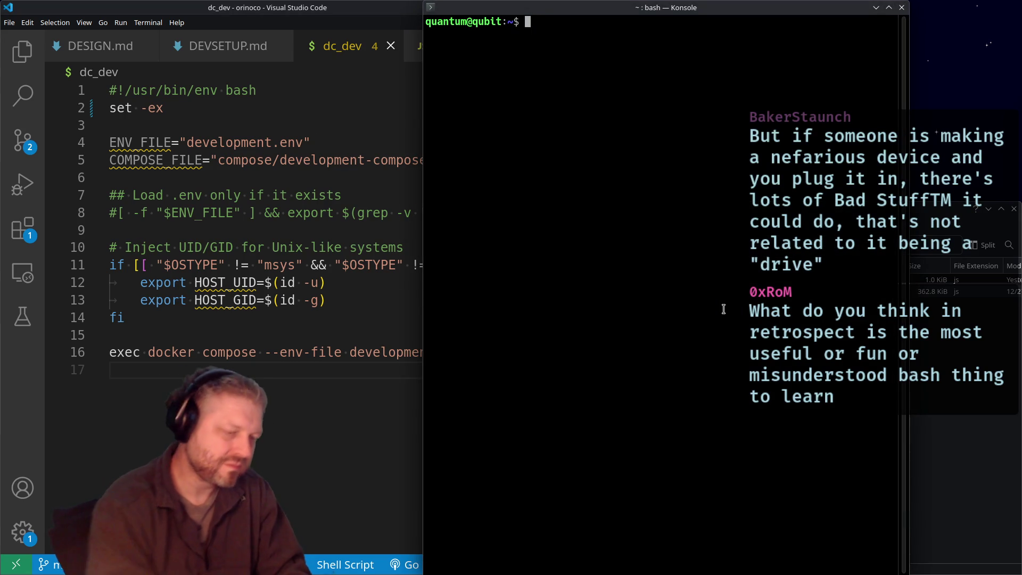
pyautogui.write('cat stat')
pyautogui.press('Up')
pyautogui.press('Down')
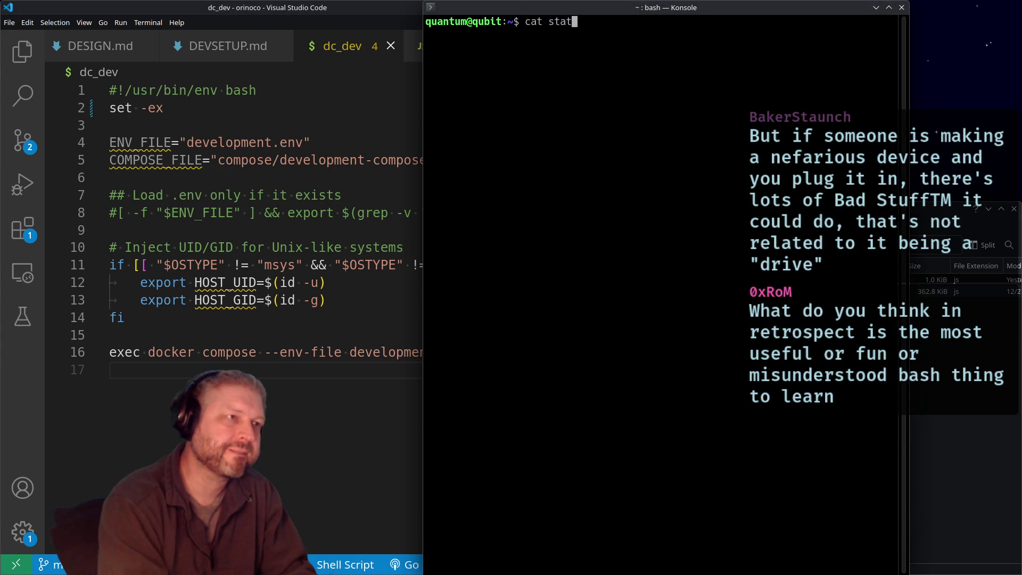
pyautogui.press('Up')
pyautogui.press('Up')
pyautogui.press('Down')
pyautogui.press('Up')
pyautogui.press('Up')
pyautogui.press('Up')
pyautogui.press('Up')
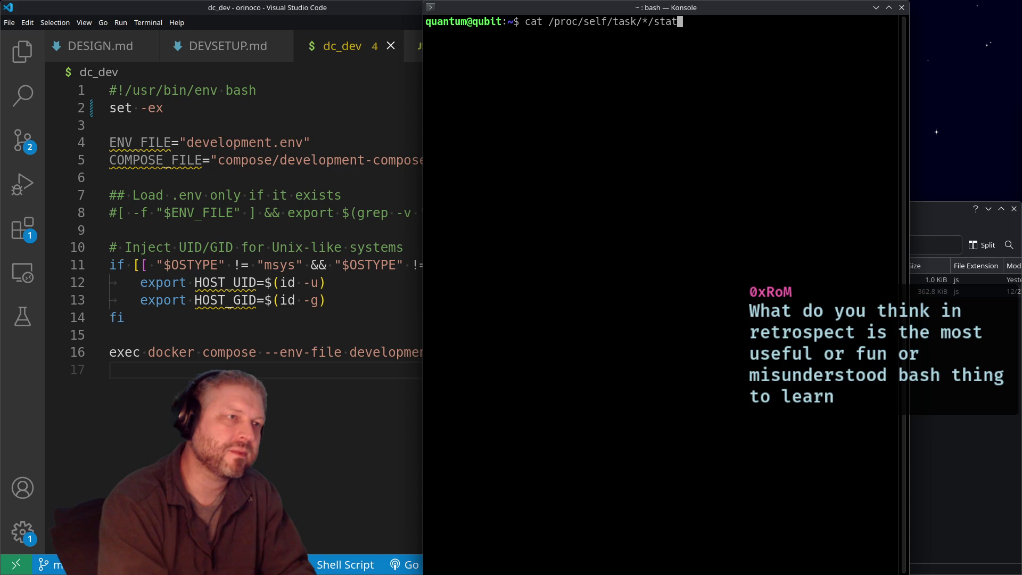
pyautogui.press('BackSpace')
pyautogui.press('BackSpace')
pyautogui.press('BackSpace')
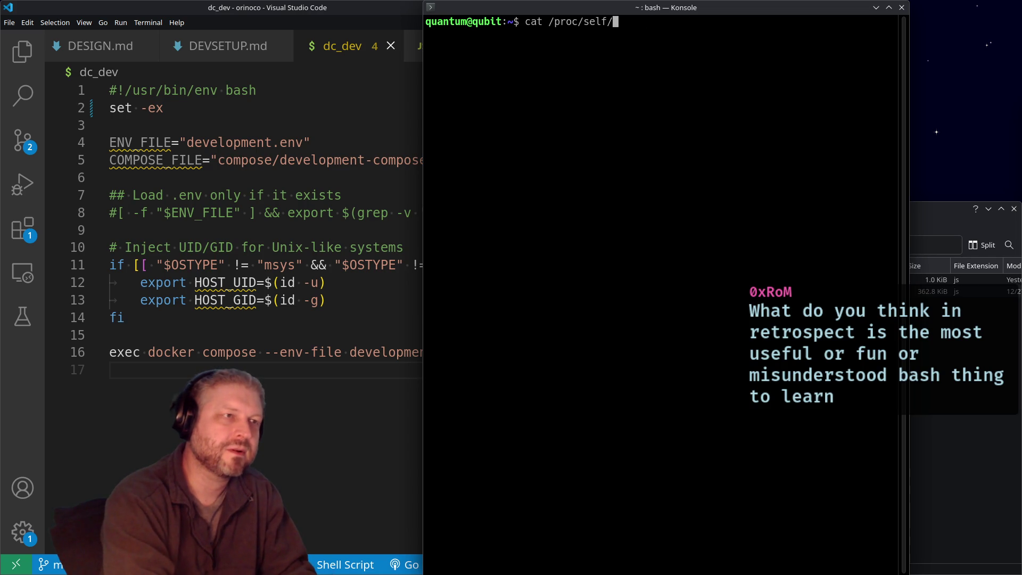
pyautogui.write('task/')
pyautogui.press('Tab')
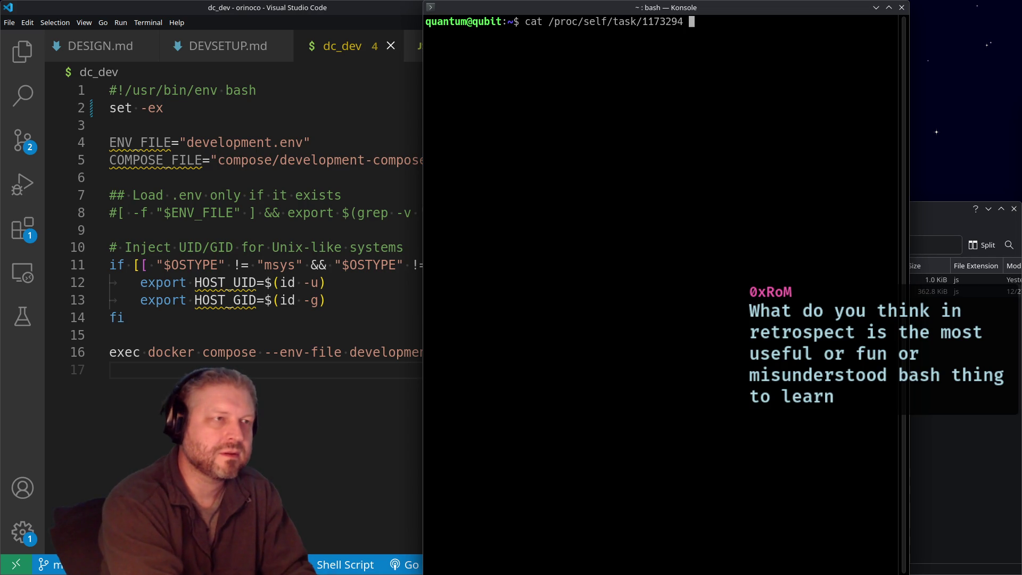
pyautogui.press('BackSpace')
pyautogui.write('/')
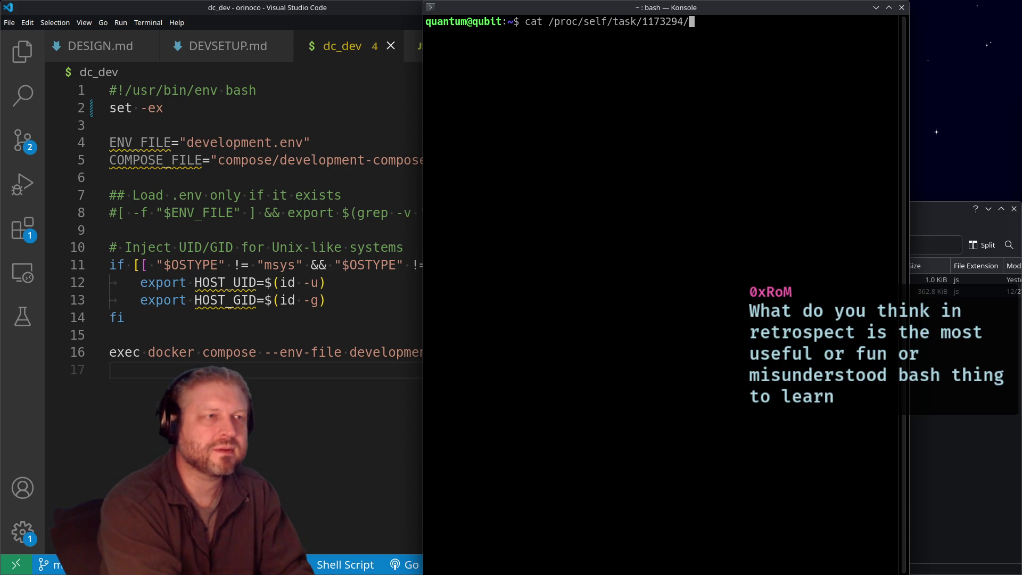
pyautogui.press('Return')
# Step: List the home folder, then run cat on the /proc/self/task folder with the task ID removed
pyautogui.write('ls')
pyautogui.press('Return')
pyautogui.press('Up')
pyautogui.press('Up')
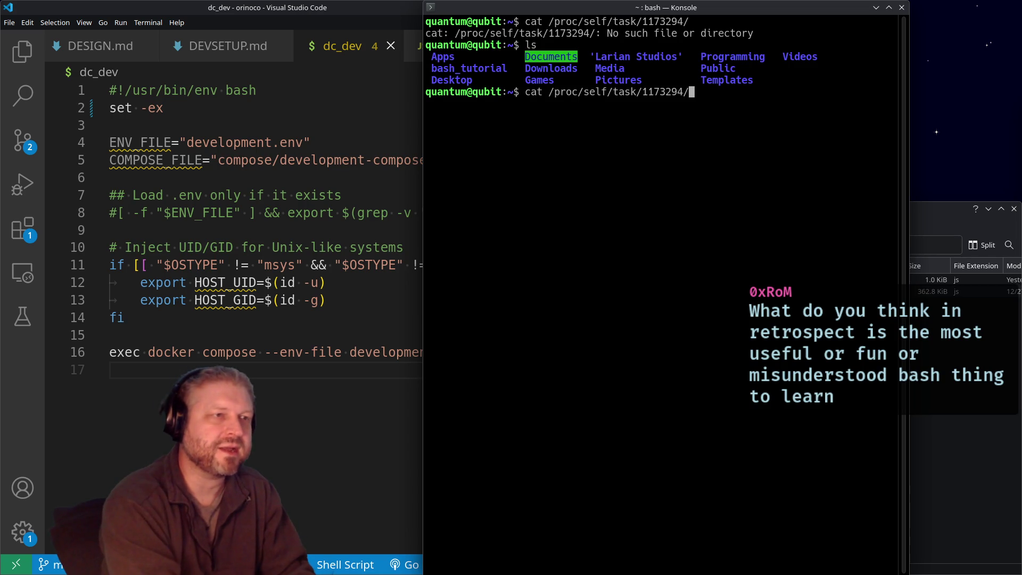
pyautogui.press('BackSpace')
pyautogui.press('BackSpace')
pyautogui.press('BackSpace')
pyautogui.press('Tab')
pyautogui.press('BackSpace')
pyautogui.press('BackSpace')
pyautogui.press('BackSpace')
pyautogui.press('Tab')
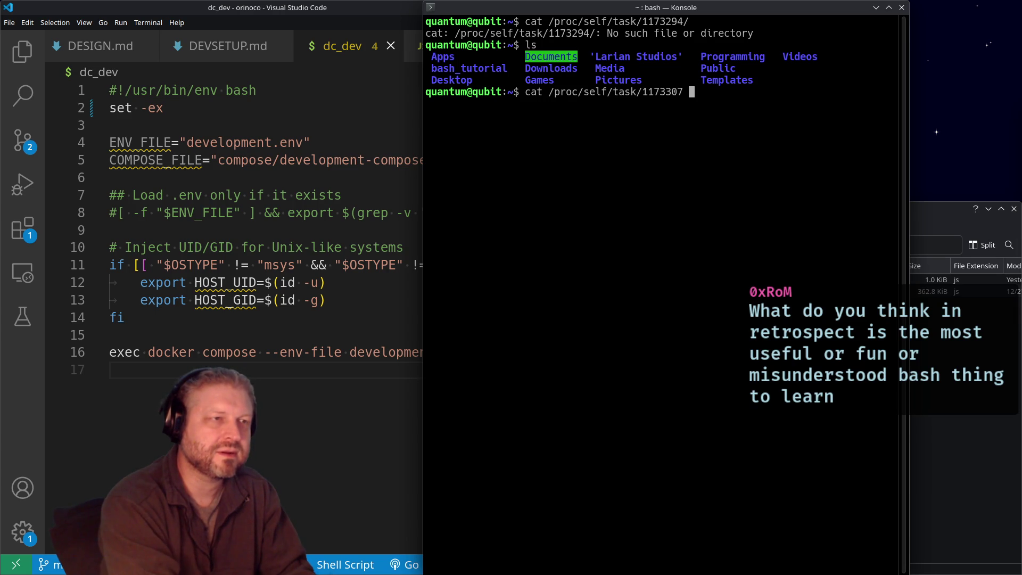
pyautogui.press('BackSpace')
pyautogui.press('BackSpace')
pyautogui.press('BackSpace')
pyautogui.press('Tab')
pyautogui.press('BackSpace')
pyautogui.press('BackSpace')
pyautogui.press('BackSpace')
pyautogui.press('Tab')
pyautogui.press('BackSpace')
pyautogui.press('BackSpace')
pyautogui.press('BackSpace')
pyautogui.press('Return')
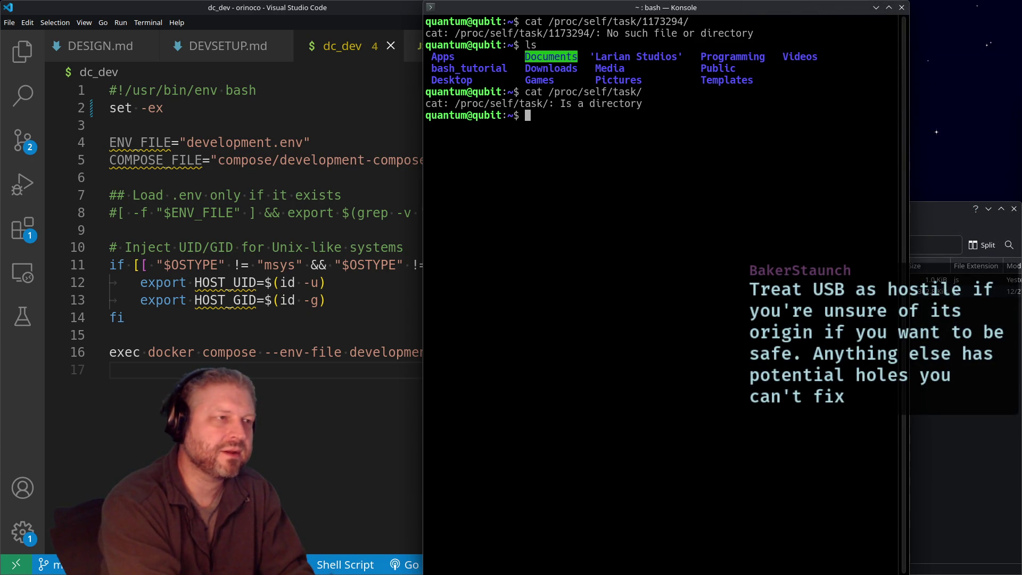
# Step: Change into /proc/self/task, list its task IDs, and clear the screen
pyautogui.write('cd ')
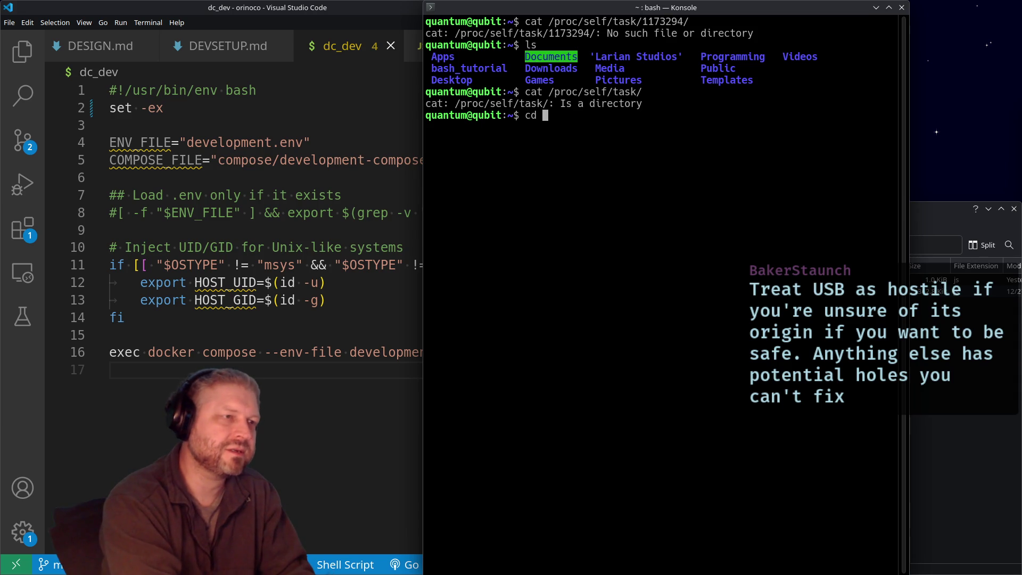
pyautogui.write('/proc/')
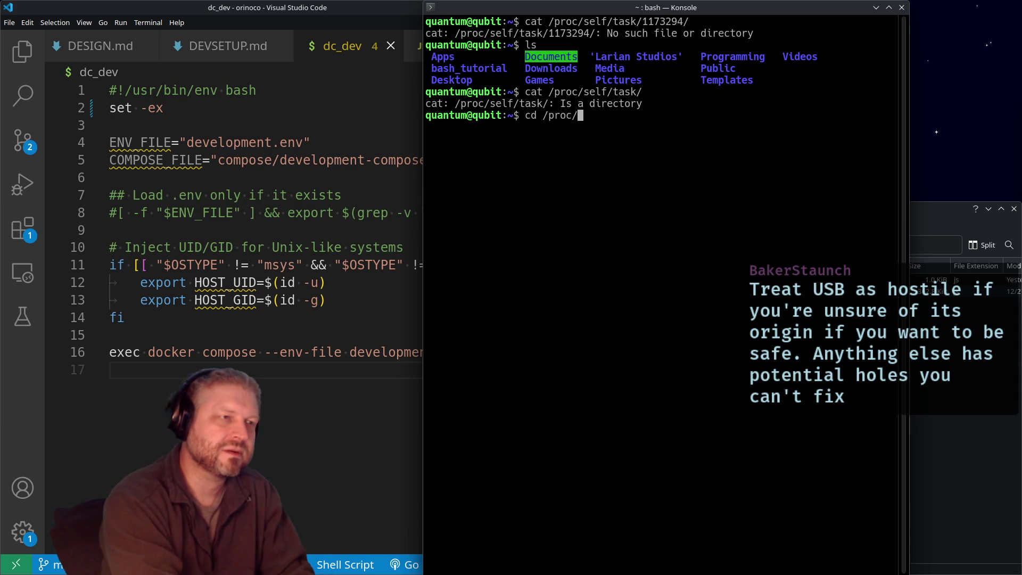
pyautogui.write('self/task/')
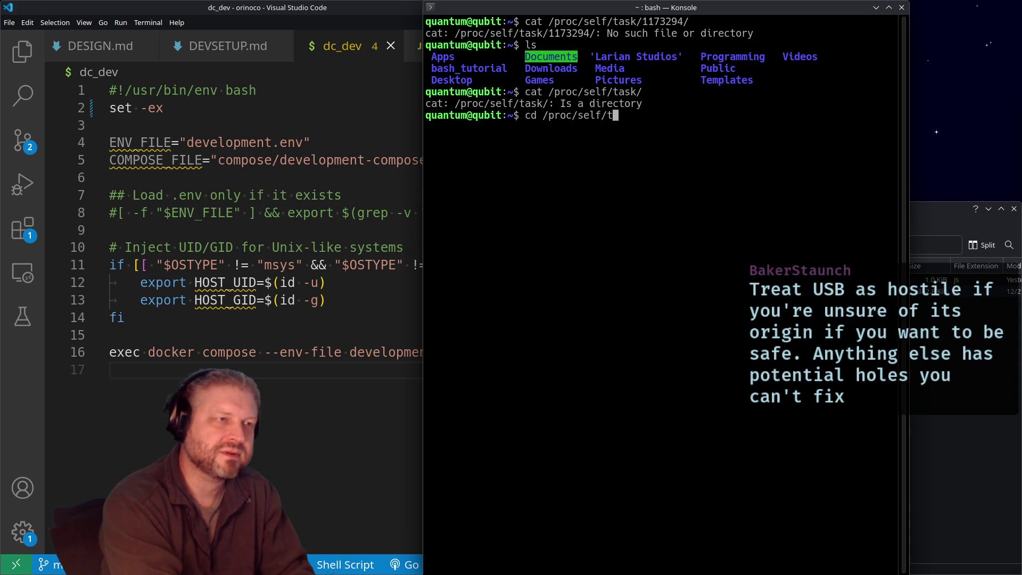
pyautogui.press('Return')
pyautogui.write('ls')
pyautogui.press('Return')
pyautogui.write('c')
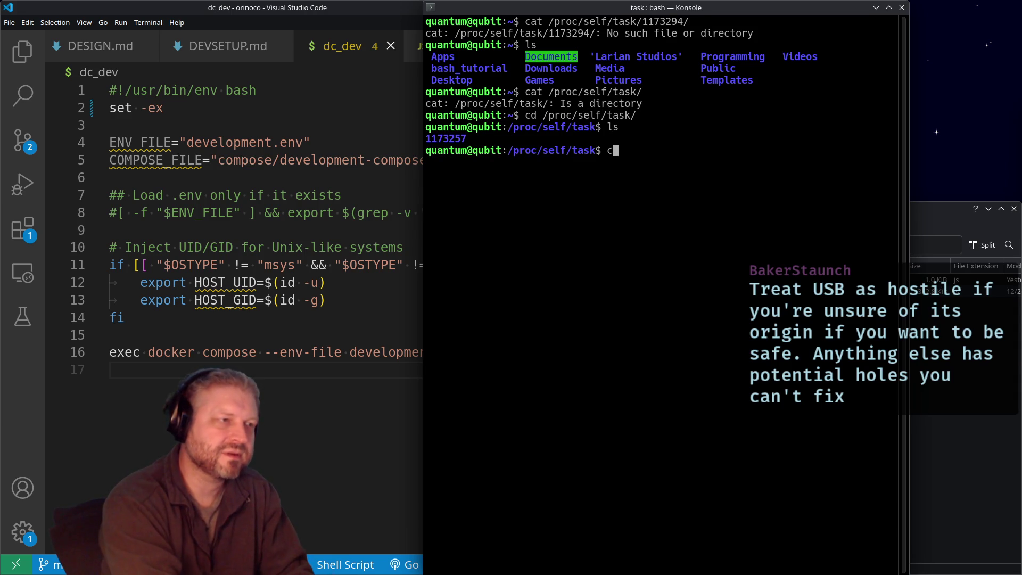
pyautogui.write('lear')
pyautogui.press('Return')
# Step: Enter task directory 1173257, list its files, and print its stat file
pyautogui.write('cd 1173257/')
pyautogui.press('Tab')
pyautogui.press('Return')
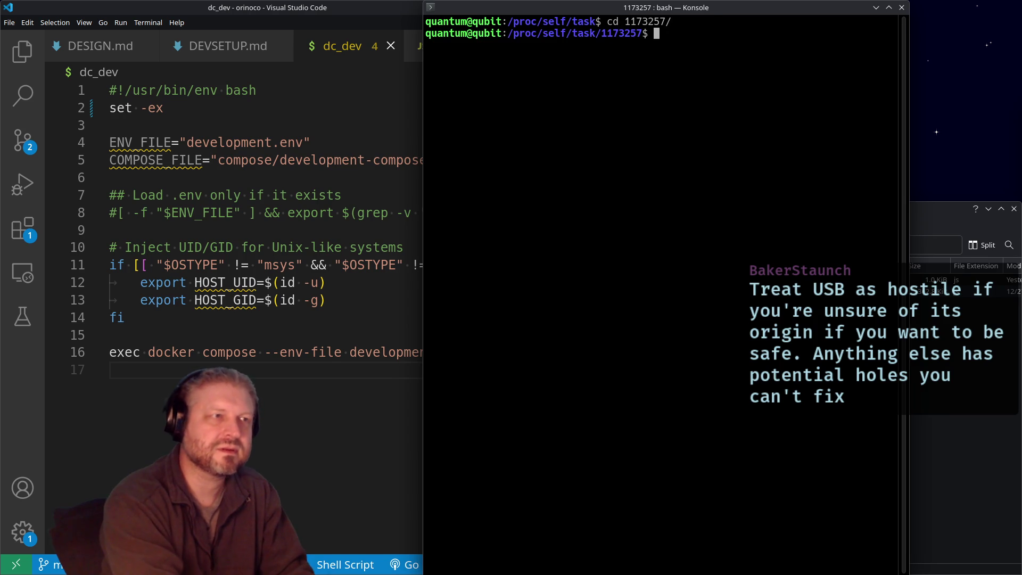
pyautogui.write('ls')
pyautogui.press('Return')
pyautogui.write('cat stat')
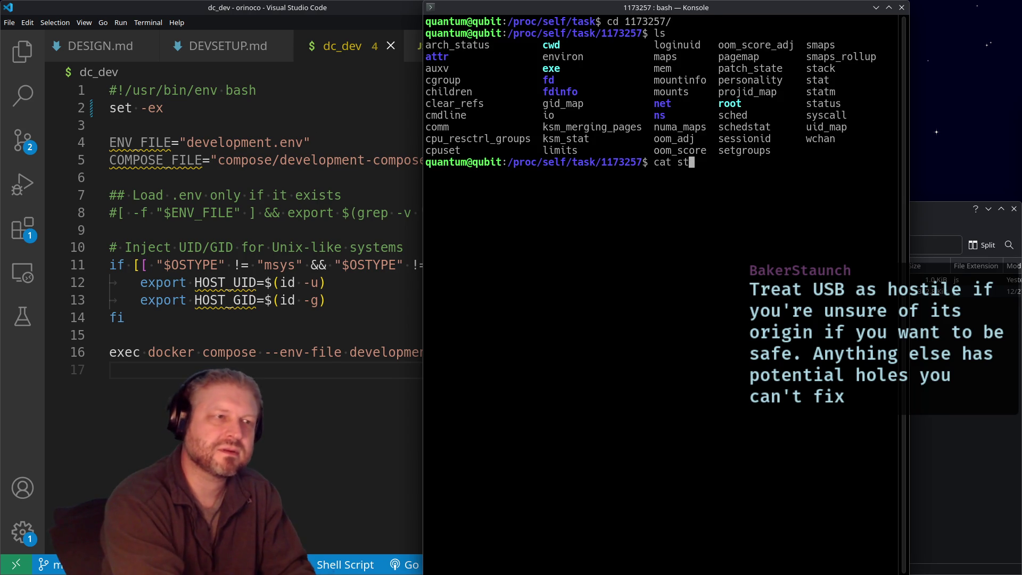
pyautogui.press('Return')
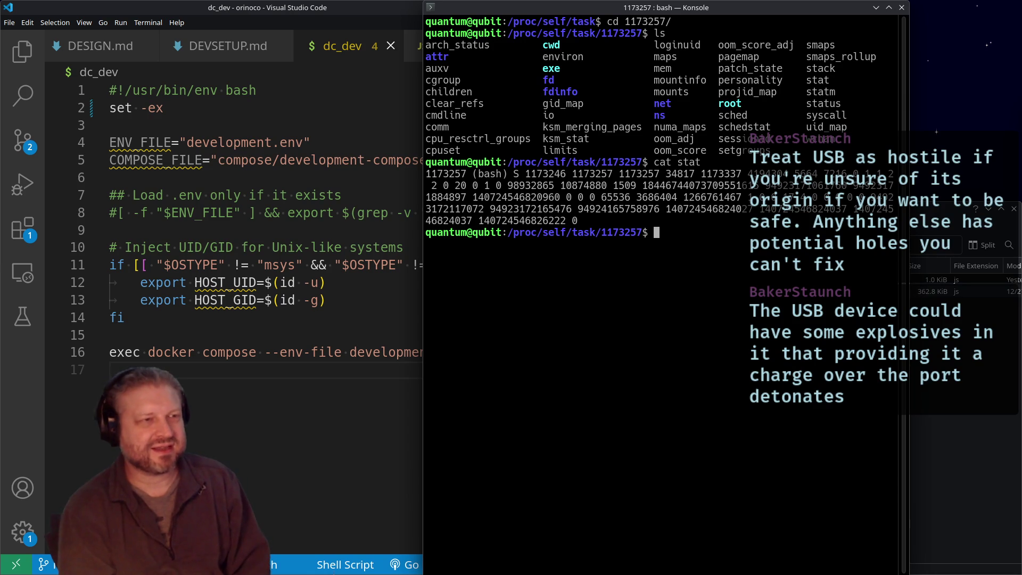
# Step: Highlight the stat fields such as 20 0 1 0 9 and the task id 1173257 in the prompt
pyautogui.moveTo(580, 221)
pyautogui.mouseDown()
pyautogui.moveTo(508, 187)
pyautogui.moveTo(519, 174)
pyautogui.mouseUp()
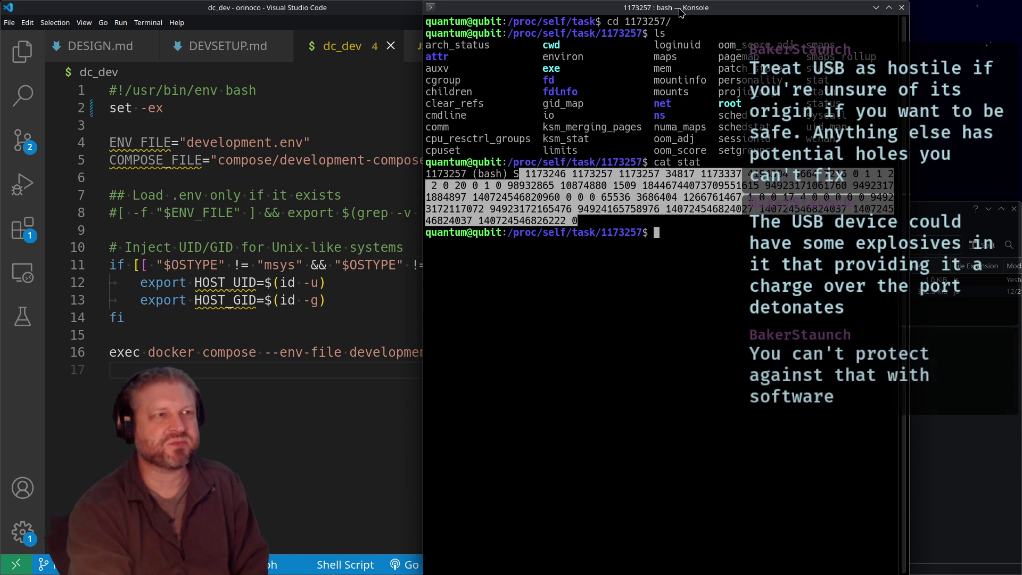
pyautogui.click(779, 173)
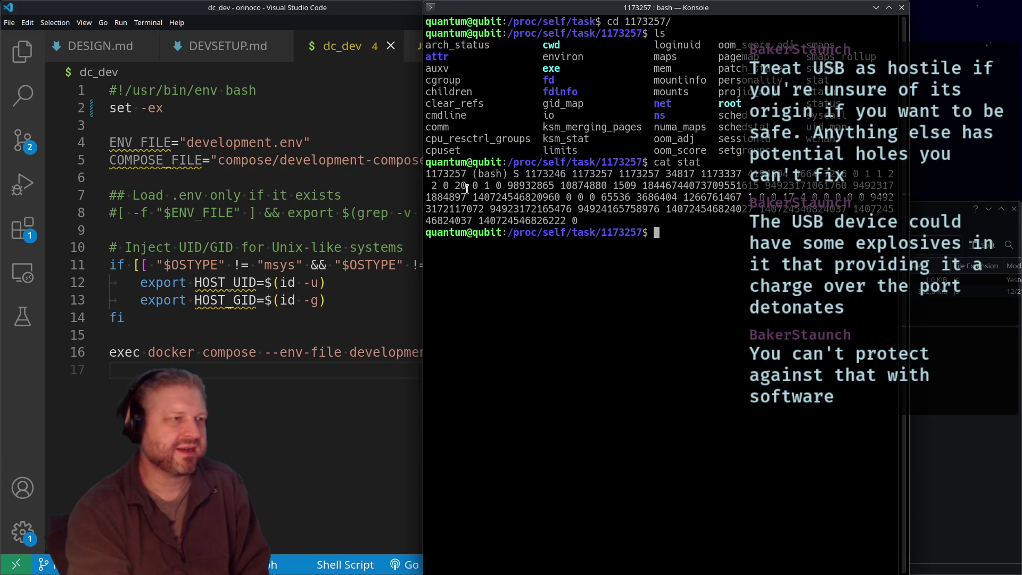
pyautogui.moveTo(454, 186); pyautogui.dragTo(515, 186)
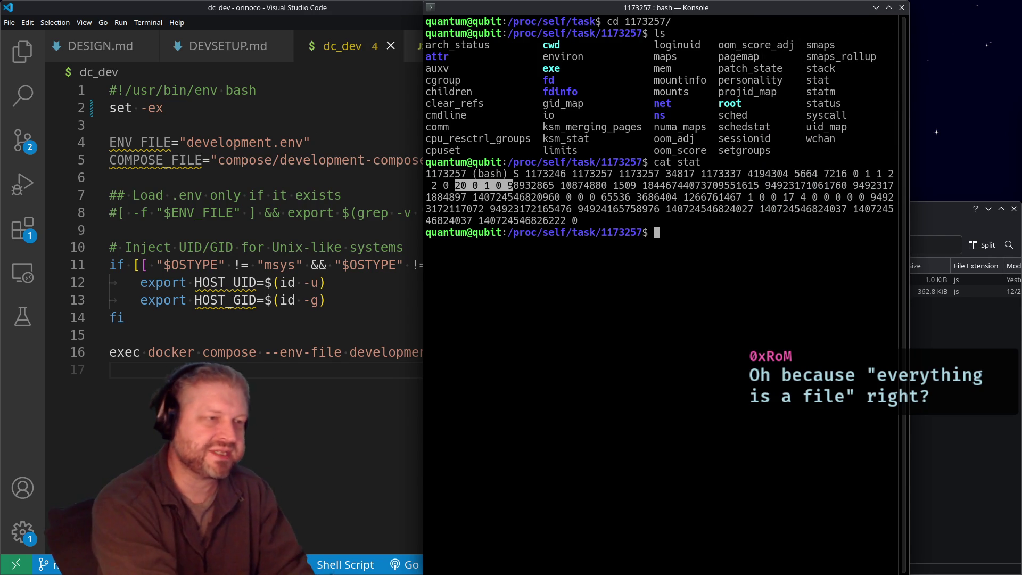
pyautogui.doubleClick(620, 228)
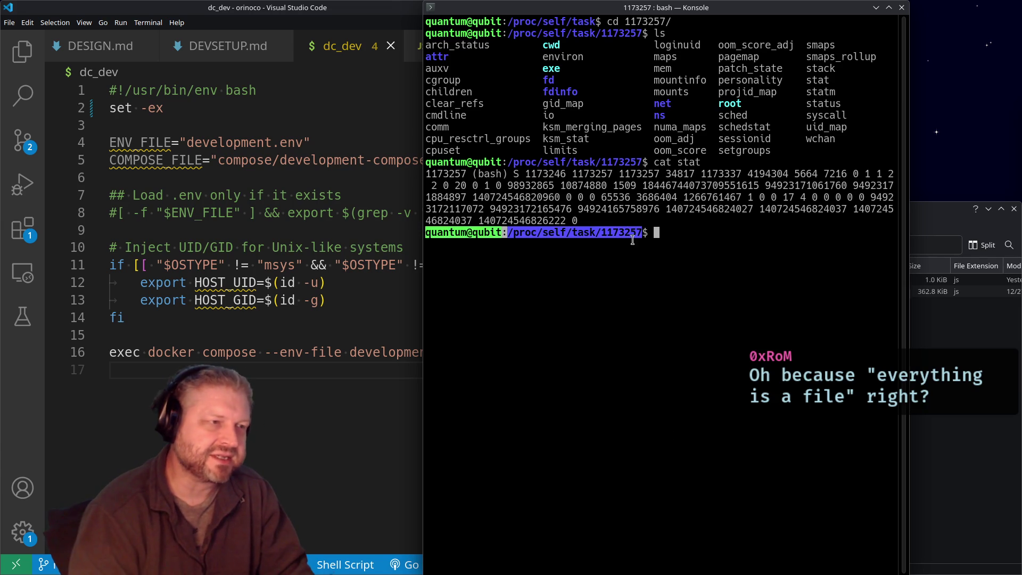
pyautogui.click(639, 236)
pyautogui.moveTo(599, 232); pyautogui.dragTo(648, 232)
pyautogui.click(708, 231)
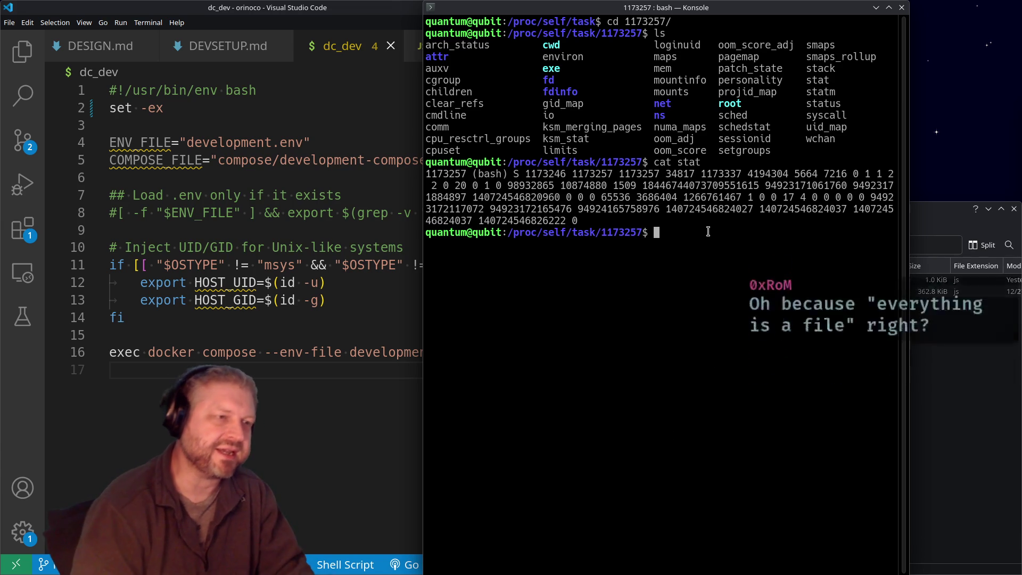
# Step: Run 'cd ..' and 'ls' to show /proc/self/task holding only 1173257, then launch System Monitor
pyautogui.write('cd ..')
pyautogui.press('Return')
pyautogui.write('ls')
pyautogui.press('Return')
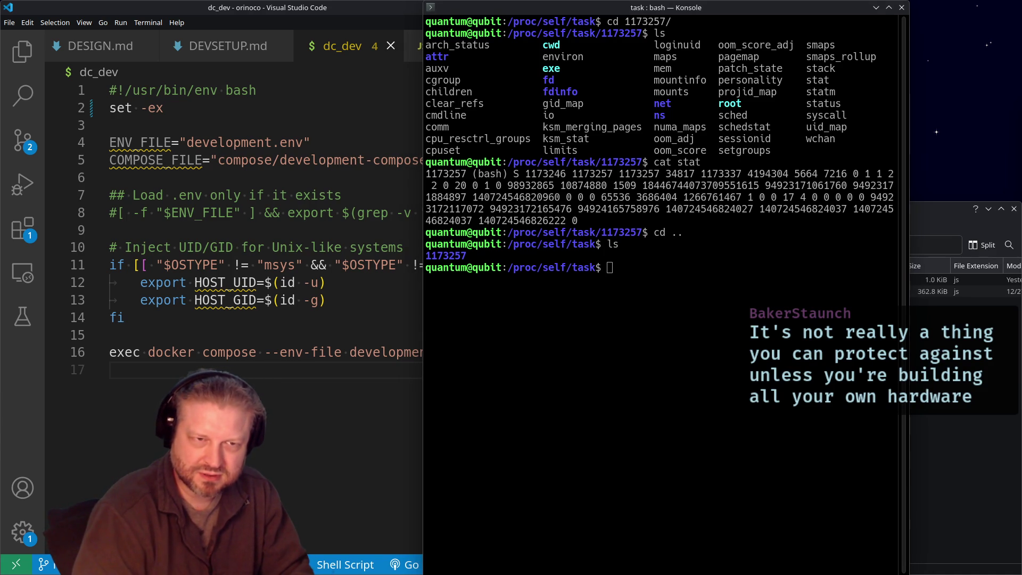
pyautogui.hotkey('ctrl', 'Escape')
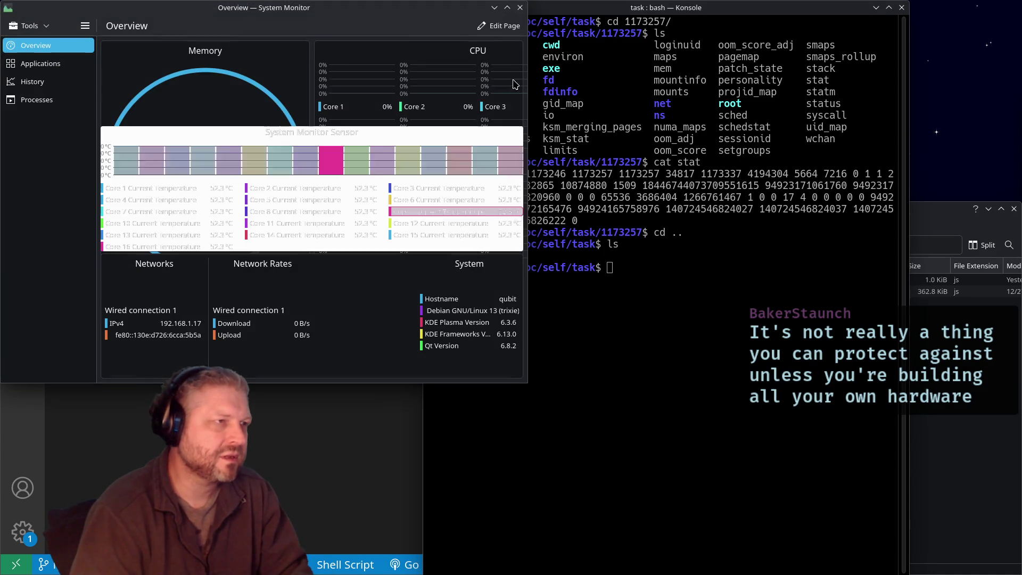
# Step: Show the Processes page sorted by PID, highest first
pyautogui.click(46, 98)
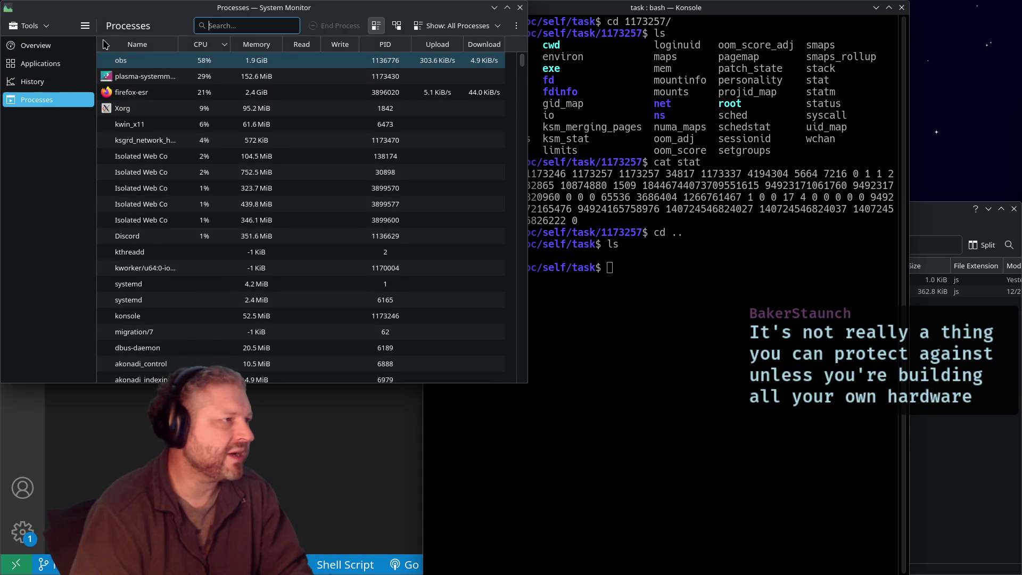
pyautogui.click(388, 49)
pyautogui.click(390, 47)
pyautogui.click(424, 203)
pyautogui.scroll(-15, 424, 207)
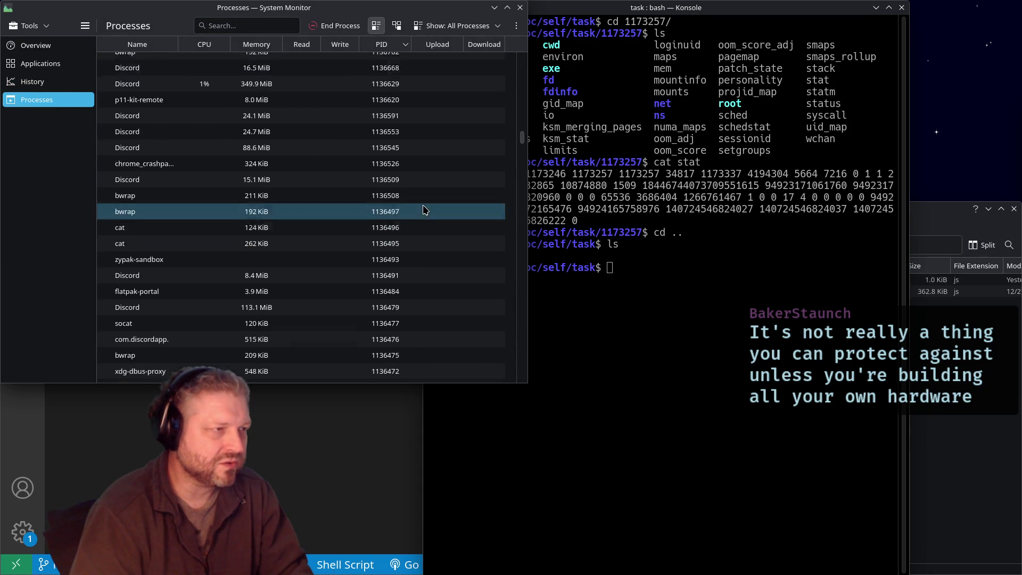
# Step: Scroll up the process list and select the bash process 1173257
pyautogui.click(447, 261)
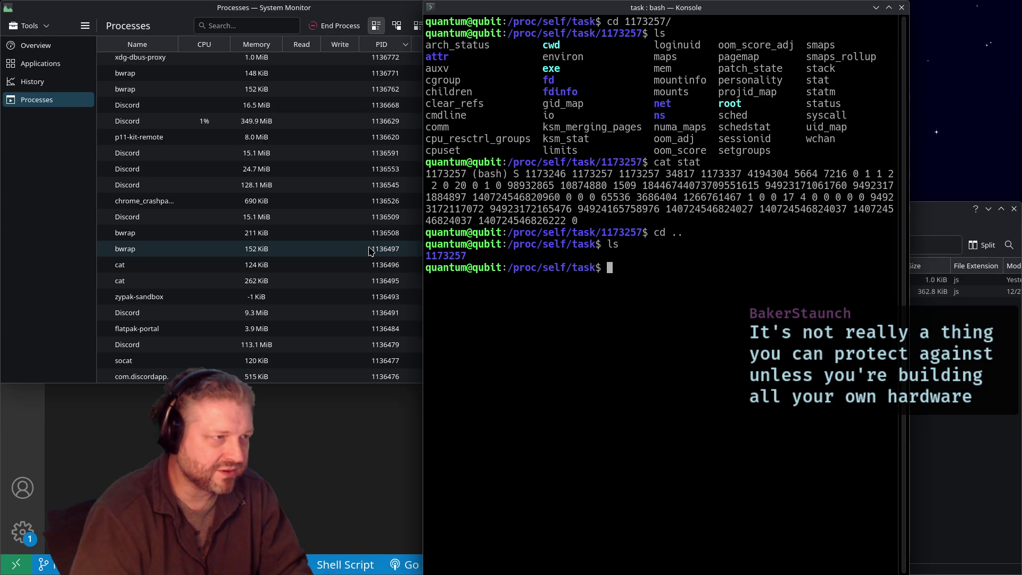
pyautogui.scroll(6, 386, 149)
pyautogui.scroll(7, 386, 171)
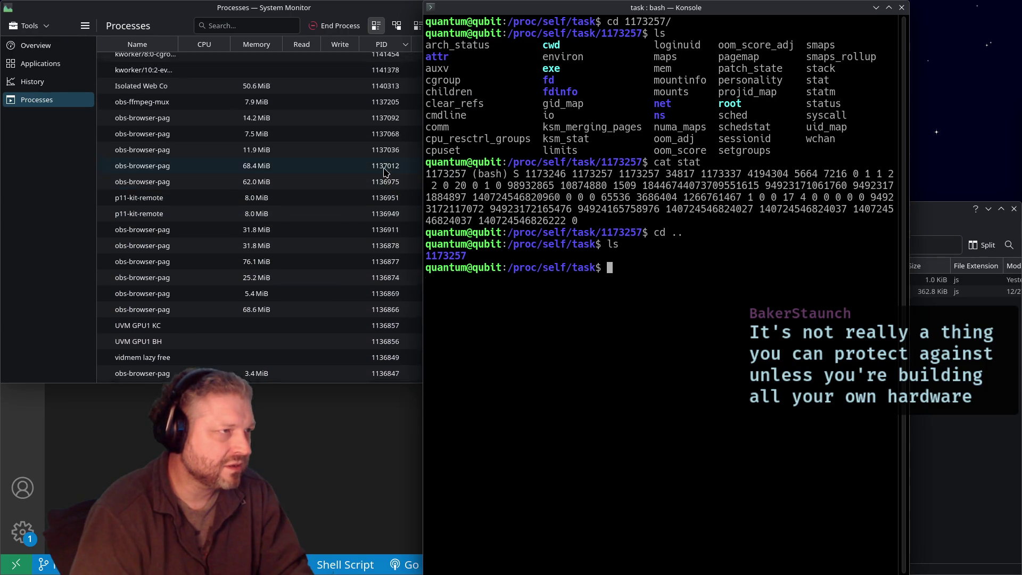
pyautogui.scroll(5, 386, 171)
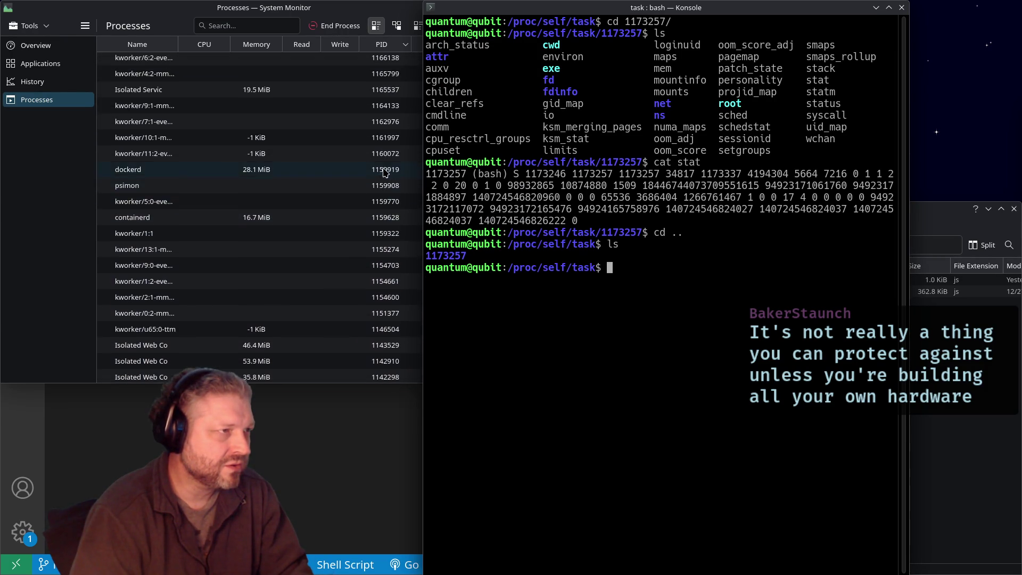
pyautogui.scroll(4, 386, 149)
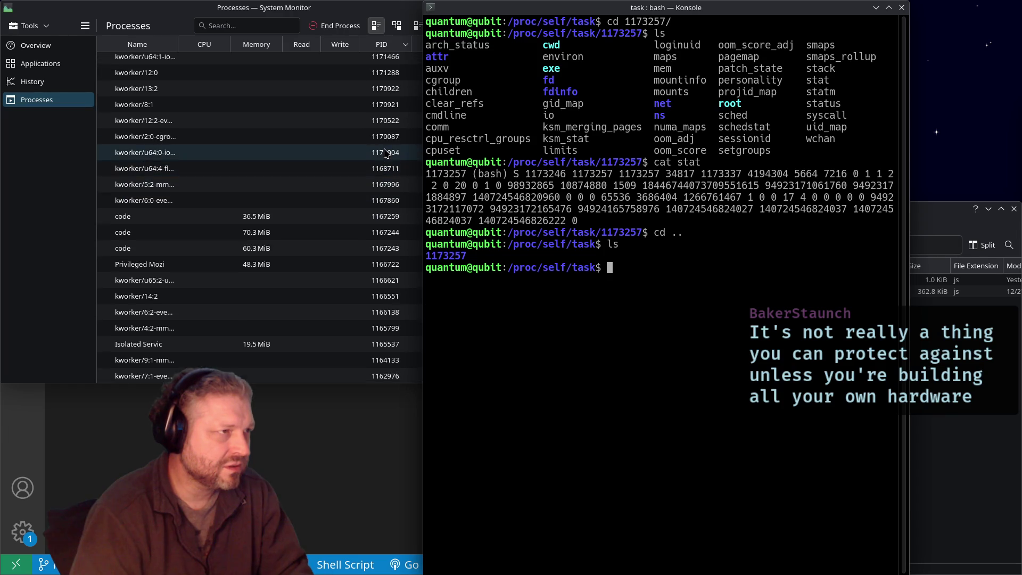
pyautogui.scroll(3, 384, 141)
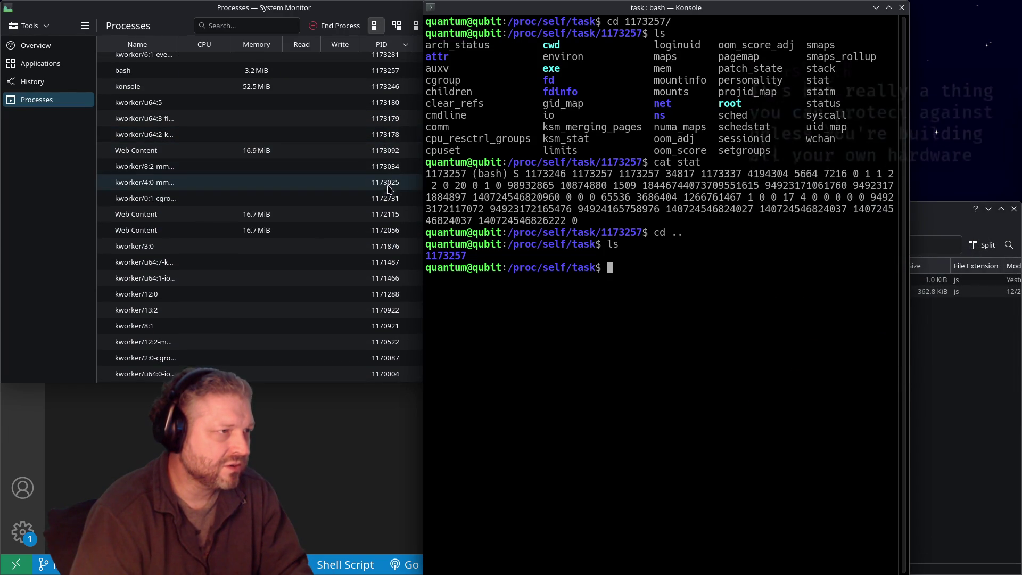
pyautogui.scroll(1, 389, 127)
pyautogui.click(386, 101)
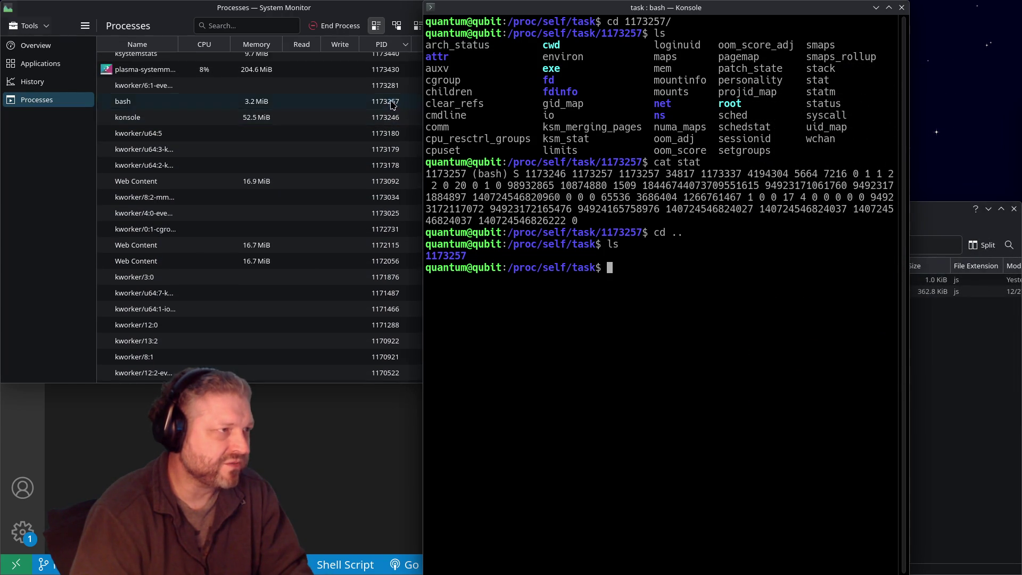
# Step: Narrow the System Monitor window to reveal the terminal's task file listing
pyautogui.moveTo(531, 212); pyautogui.dragTo(422, 215)
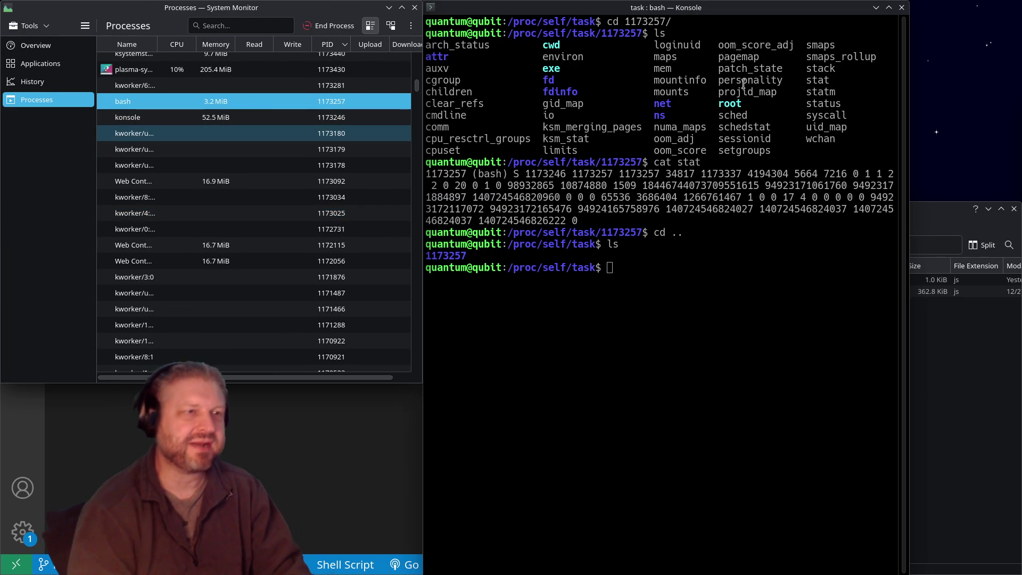
pyautogui.moveTo(472, 45); pyautogui.dragTo(771, 151)
pyautogui.click(748, 128)
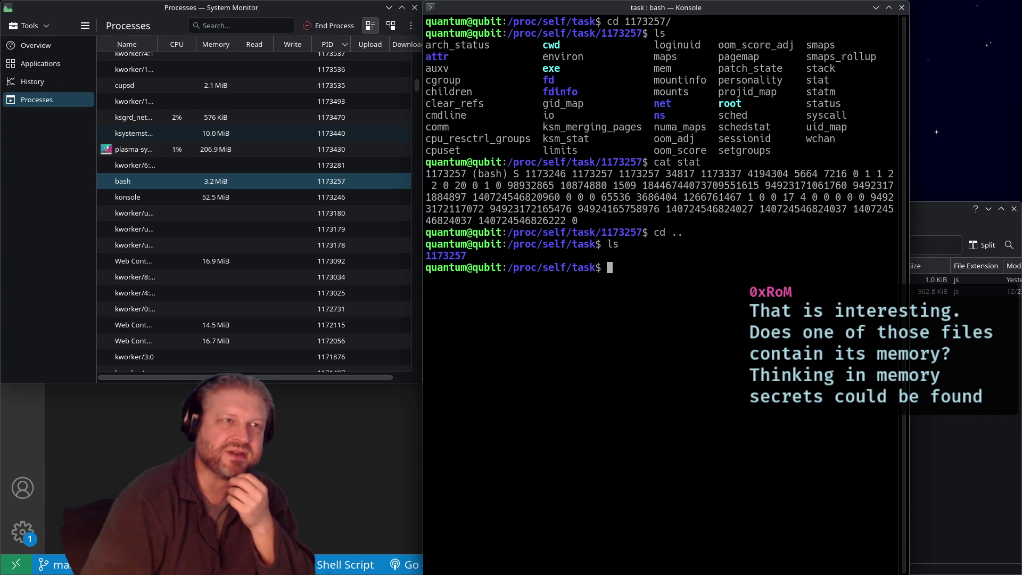
pyautogui.doubleClick(747, 57)
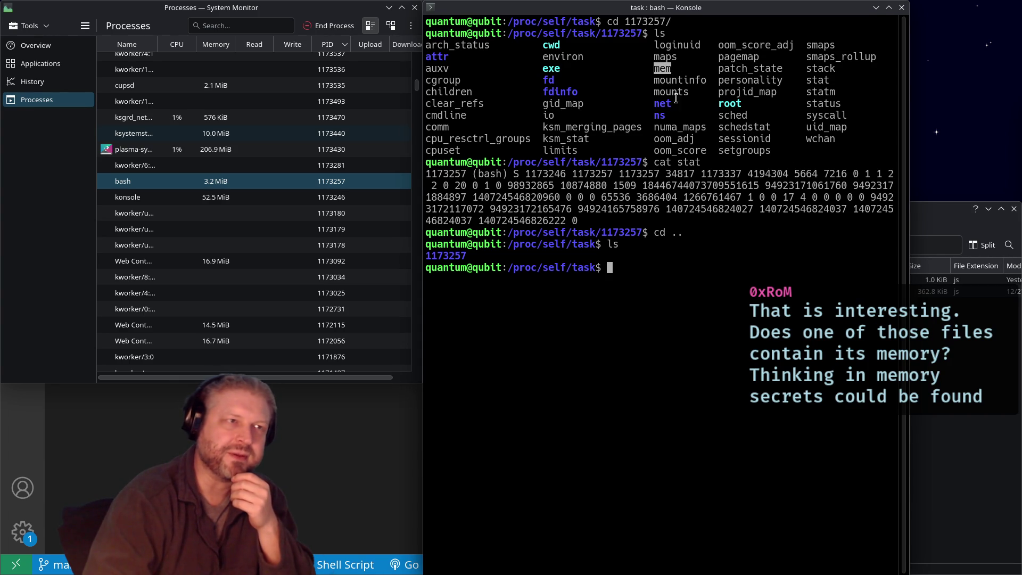
# Step: Point out the mem file, then change into the 1173257 task directory with 'cd 1173257/'
pyautogui.doubleClick(669, 68)
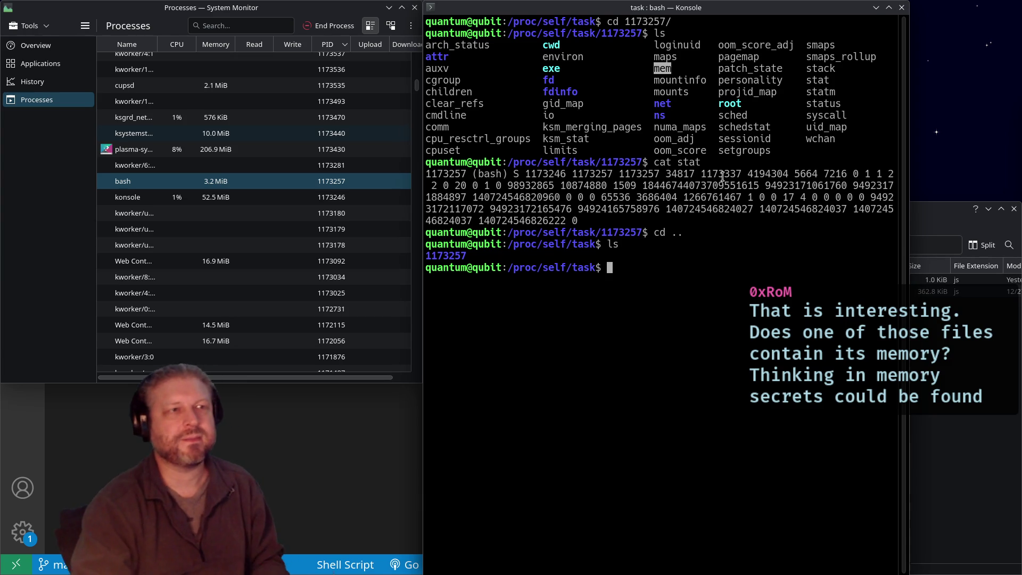
pyautogui.write('cat')
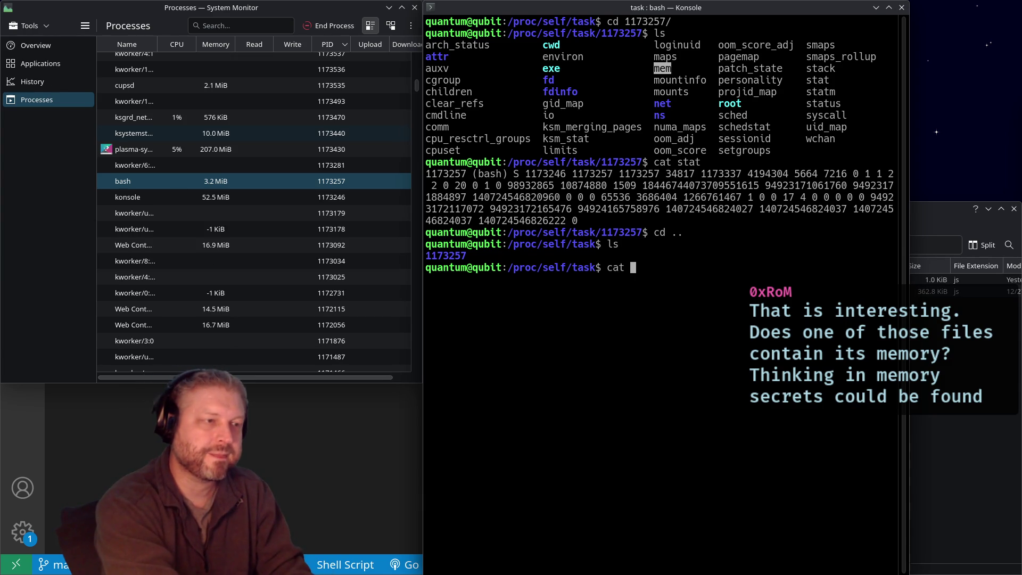
pyautogui.press('BackSpace')
pyautogui.press('BackSpace')
pyautogui.press('BackSpace')
pyautogui.write('cd 1173257/')
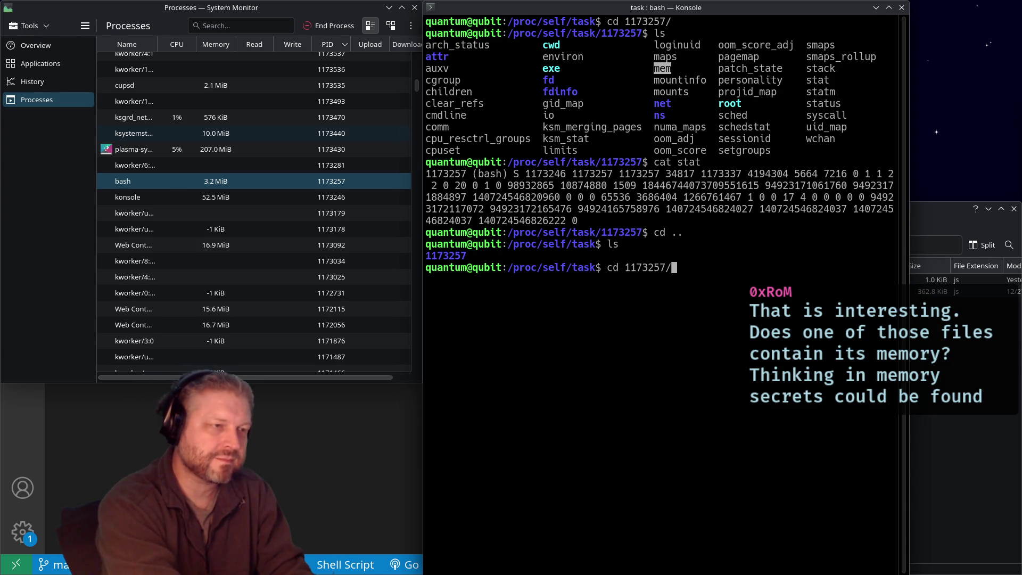
pyautogui.press('Return')
# Step: Run 'cat mem', 'ls' and 'cd mem', getting an Input/output error and not-a-directory, then erase 'echo $'
pyautogui.write('cat mem')
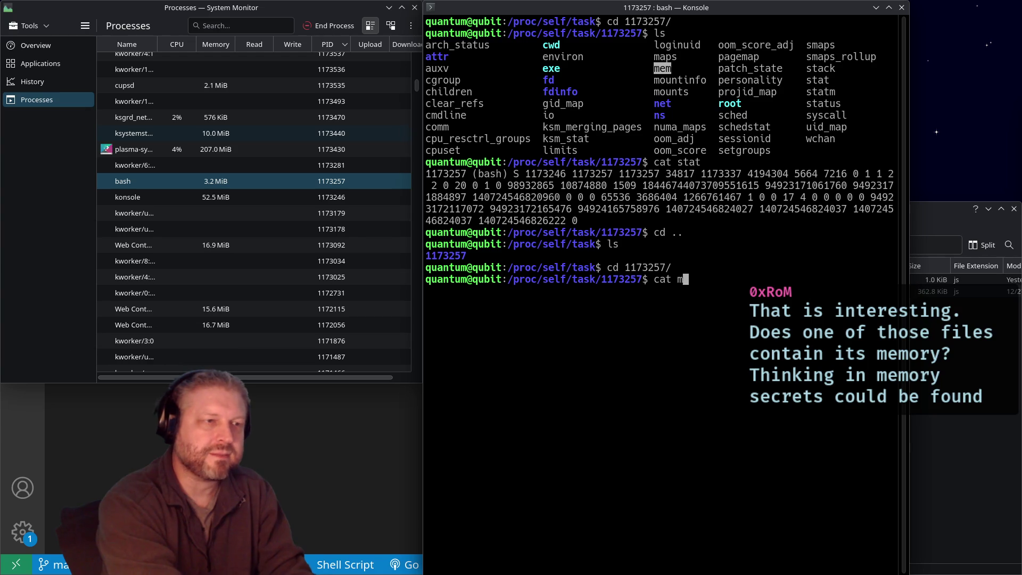
pyautogui.press('Return')
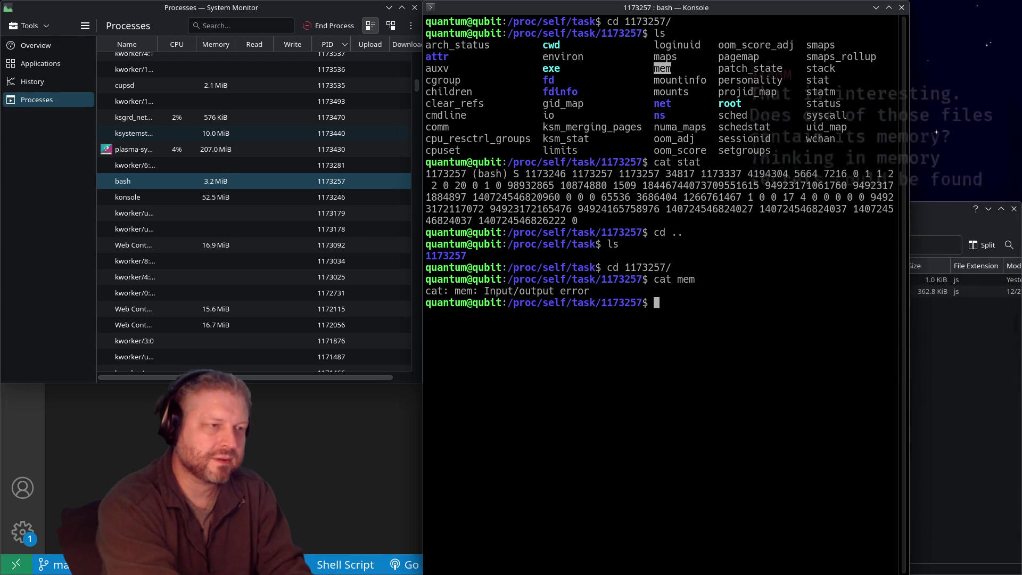
pyautogui.write('ls')
pyautogui.press('Return')
pyautogui.write('cd mem')
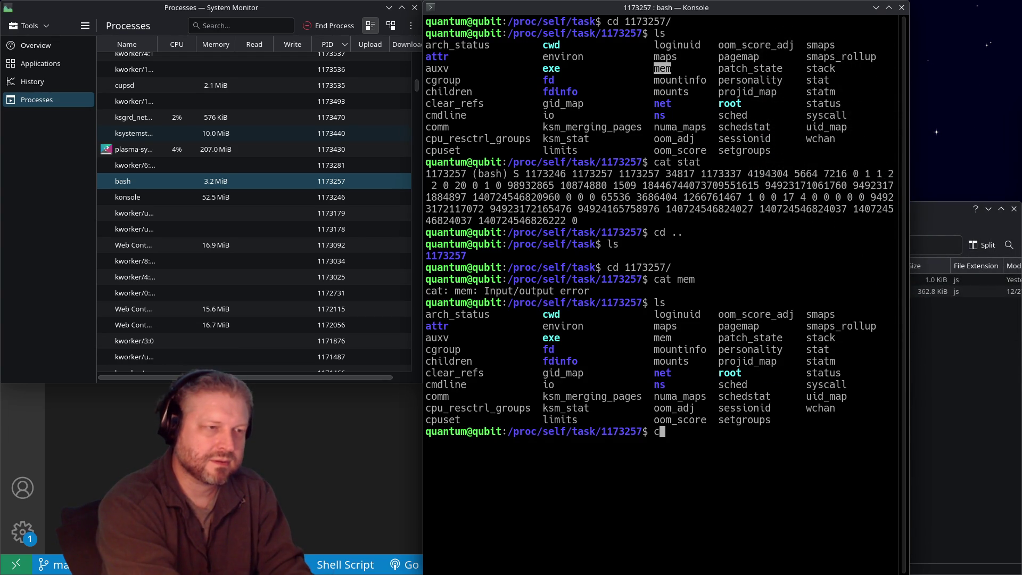
pyautogui.press('Return')
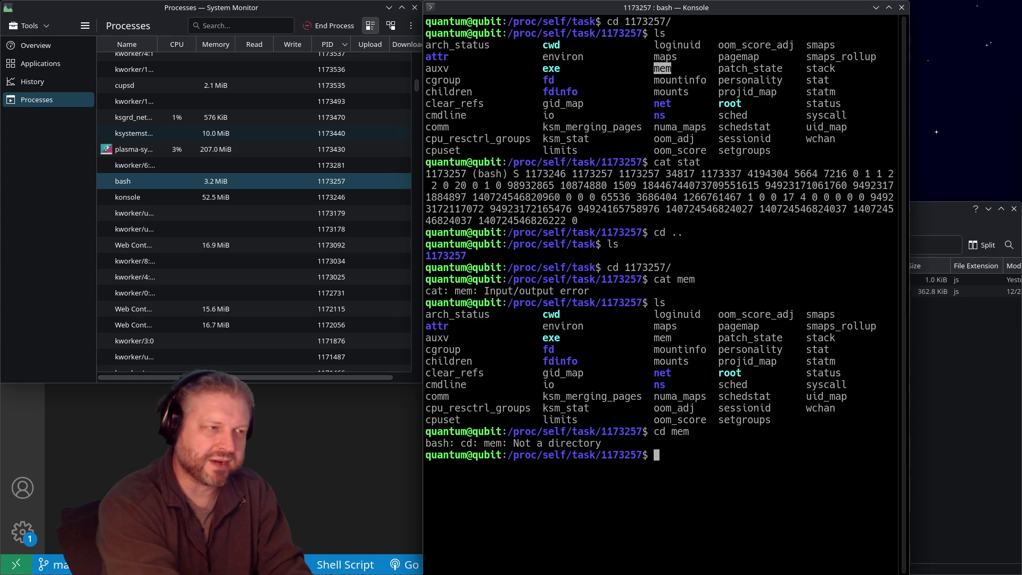
pyautogui.write('echo $')
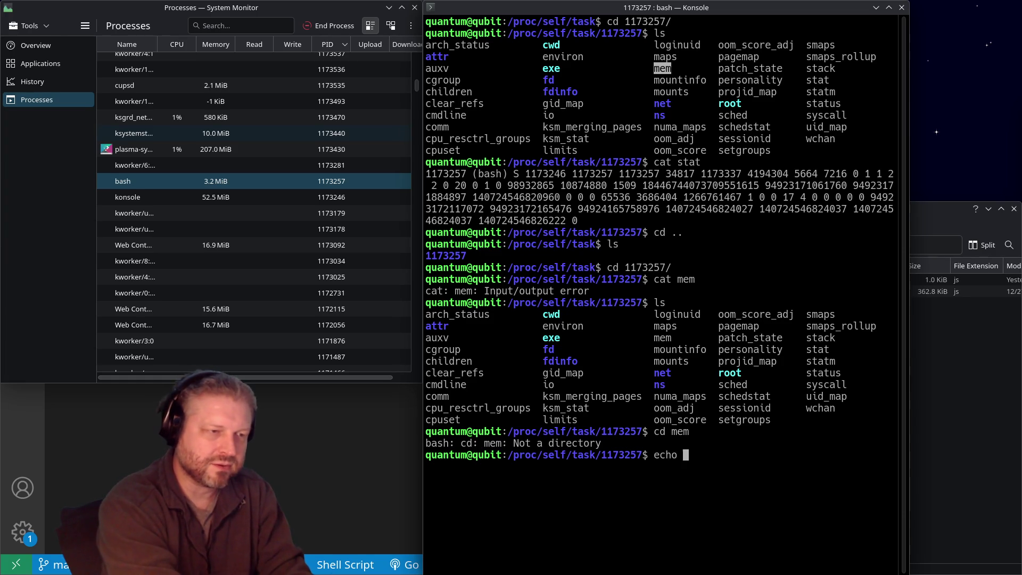
pyautogui.press('BackSpace')
pyautogui.press('BackSpace')
pyautogui.press('BackSpace')
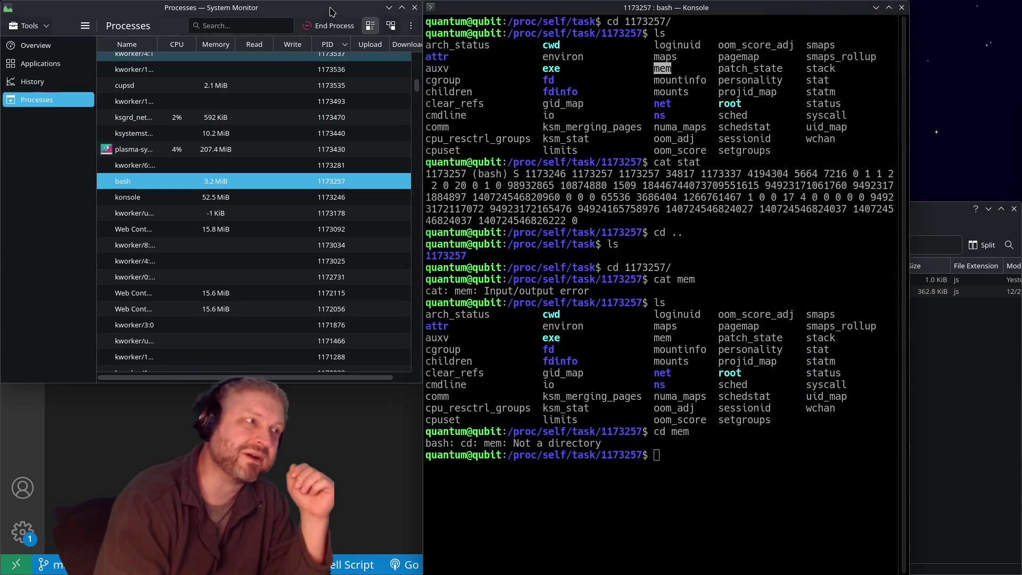
# Step: Close the System Monitor window
pyautogui.click(414, 8)
# Step: Clear and exit the Konsole shell, then Alt+Tab to the Firefox DevDocs Bash page
pyautogui.click(353, 388)
pyautogui.click(758, 413)
pyautogui.write('clear')
pyautogui.press('Return')
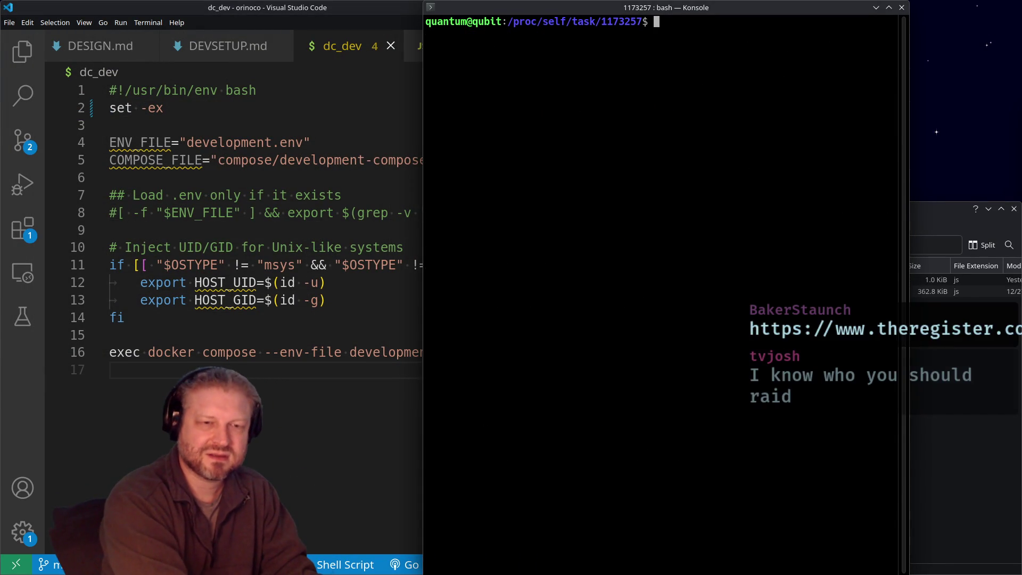
pyautogui.write('exit')
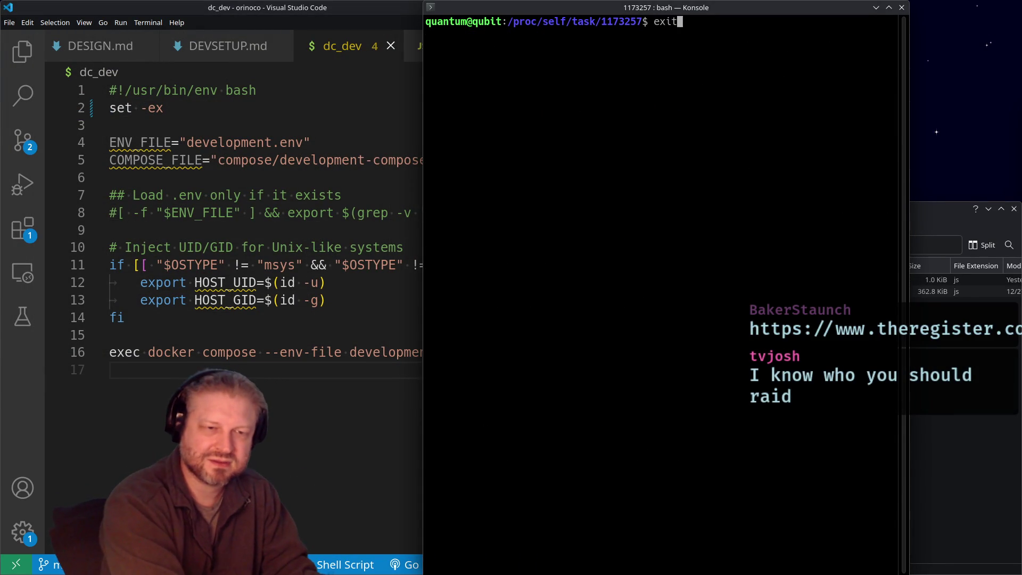
pyautogui.press('Return')
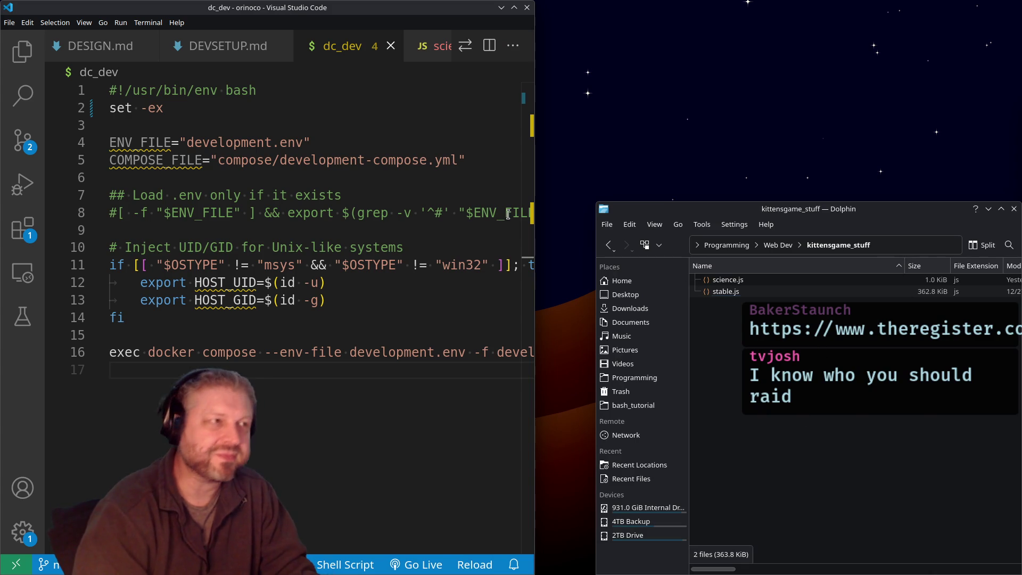
pyautogui.hotkey('alt', 'Tab')
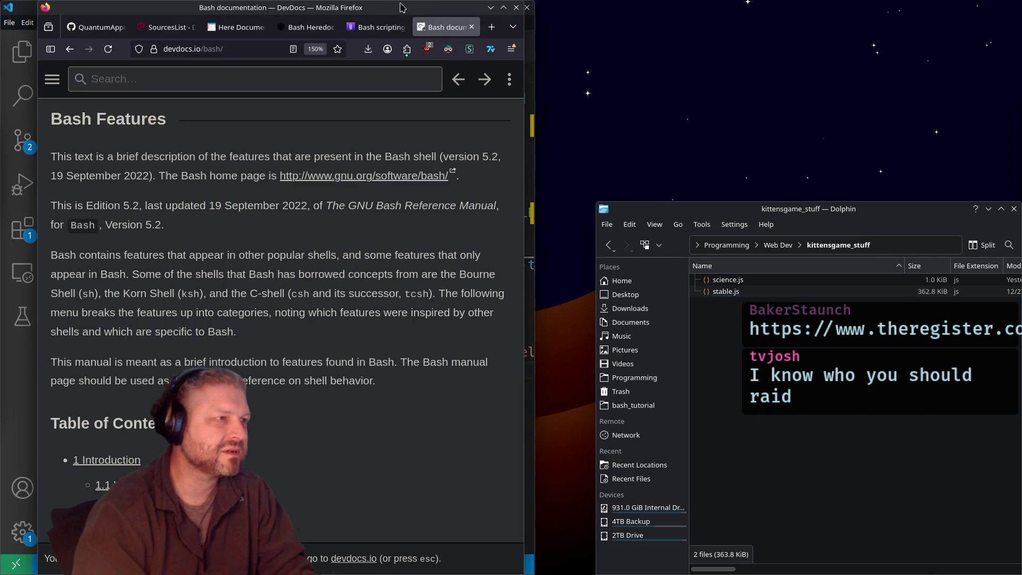
# Step: Snap Firefox to the right half and paste the Register RAM-robot article URL into a new tab
pyautogui.moveTo(401, 8); pyautogui.dragTo(897, 13)
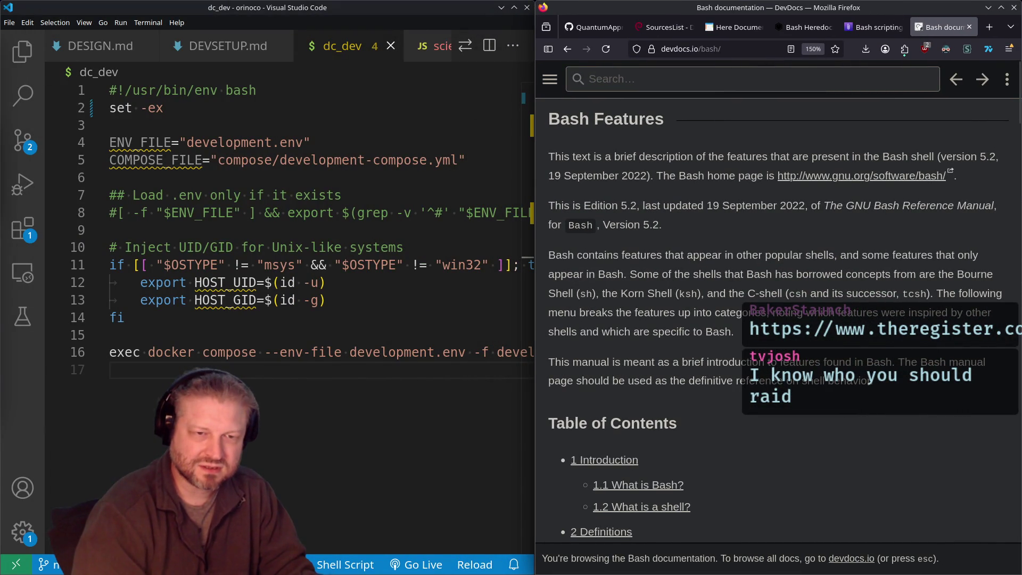
pyautogui.hotkey('ctrl', 't')
pyautogui.hotkey('ctrl', 'v')
pyautogui.press('Return')
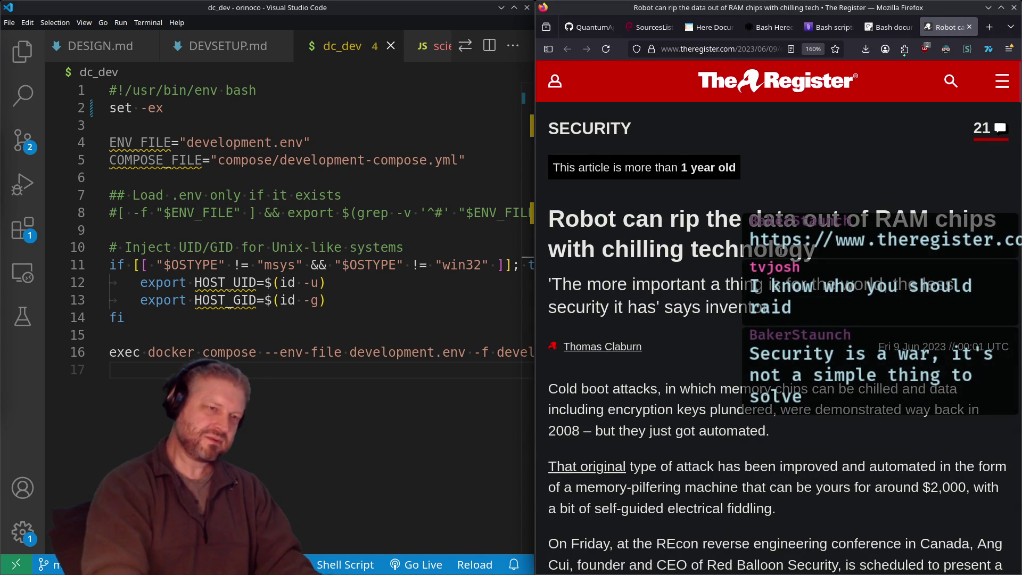
# Step: Read down the article, highlighting the passages about chilling memory chips and freezing one RAM chip
pyautogui.scroll(-2, 780, 254)
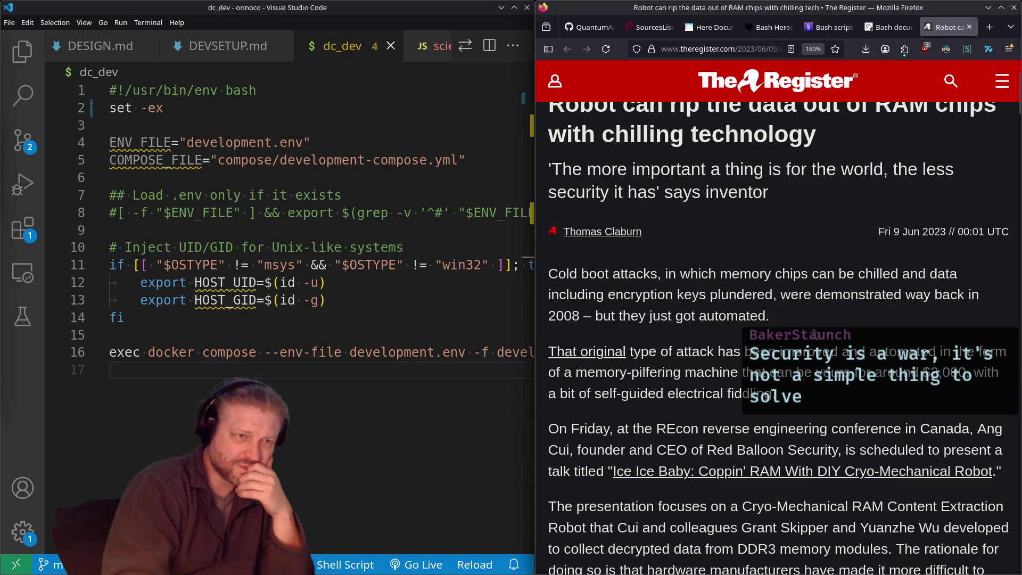
pyautogui.moveTo(732, 273)
pyautogui.mouseDown()
pyautogui.moveTo(841, 273)
pyautogui.moveTo(883, 296)
pyautogui.moveTo(773, 298)
pyautogui.mouseUp()
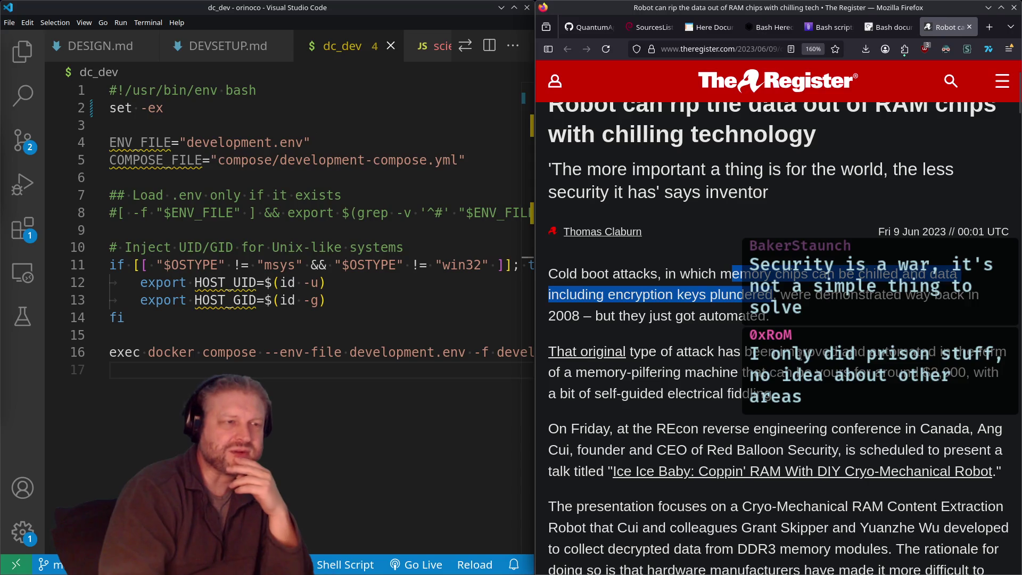
pyautogui.scroll(-4, 801, 398)
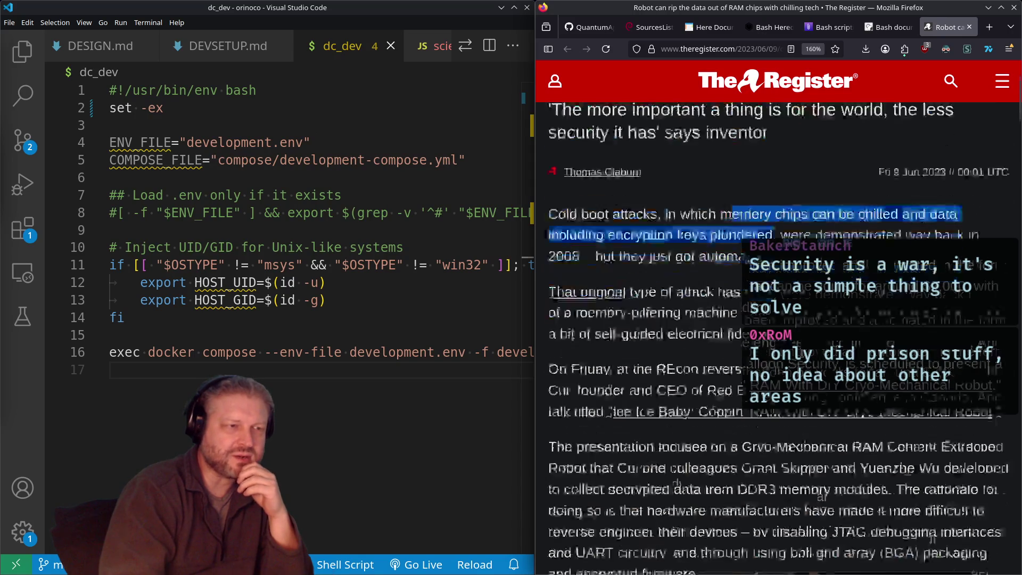
pyautogui.scroll(2, 801, 355)
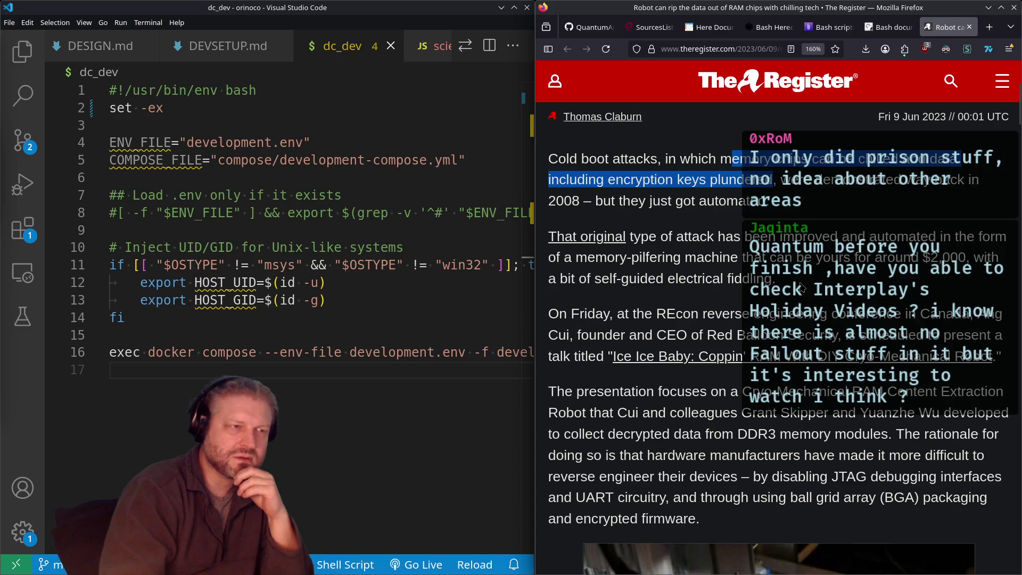
pyautogui.scroll(-2, 801, 288)
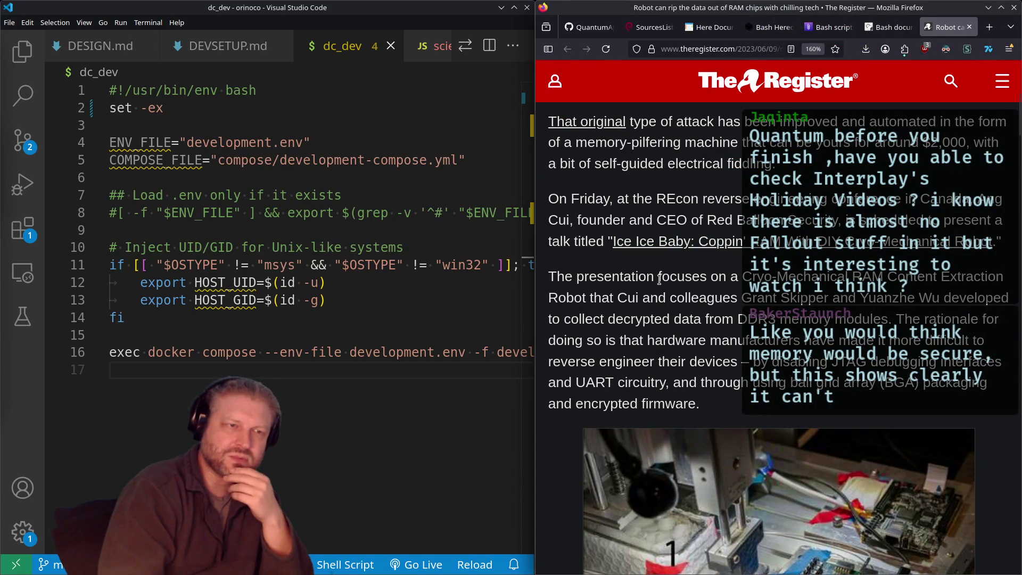
pyautogui.scroll(-2, 661, 279)
pyautogui.scroll(-8, 797, 171)
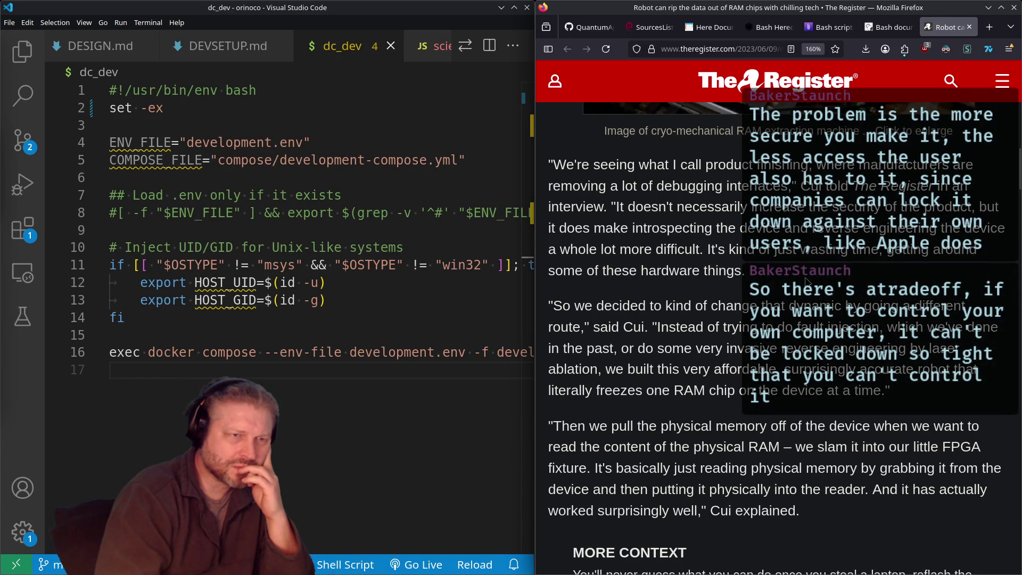
pyautogui.scroll(-3, 806, 281)
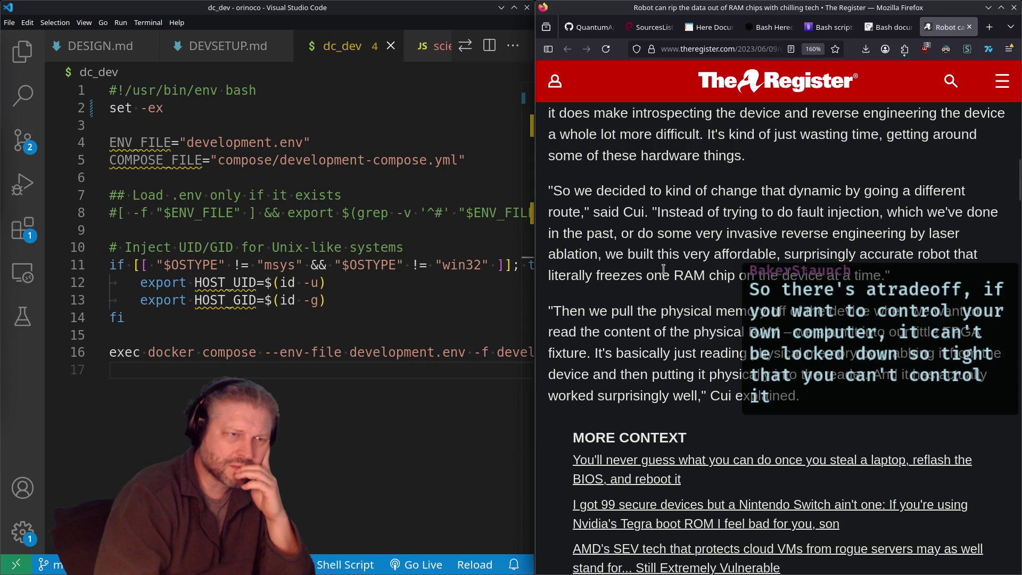
pyautogui.moveTo(873, 275); pyautogui.dragTo(556, 274)
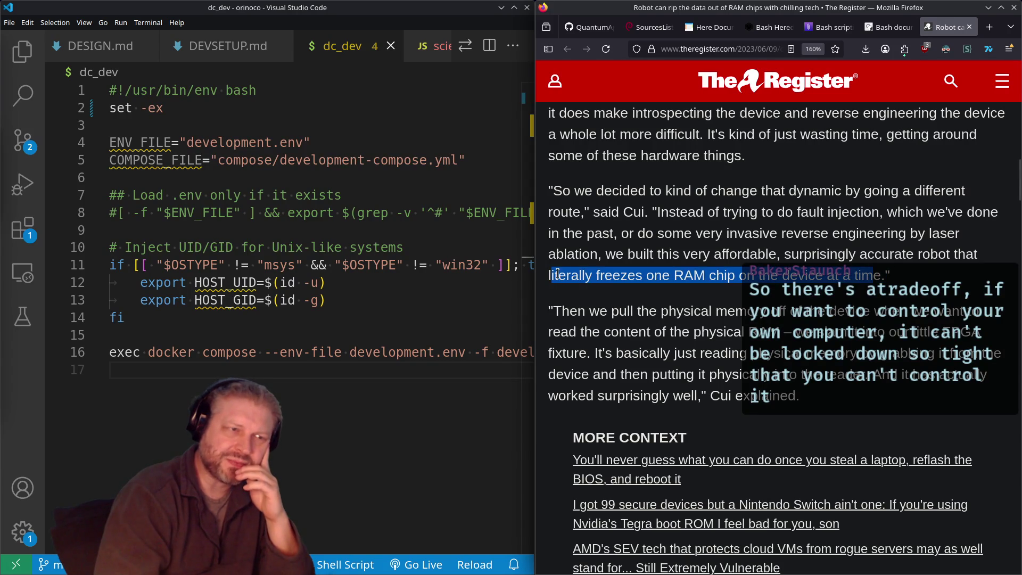
pyautogui.scroll(-2, 786, 202)
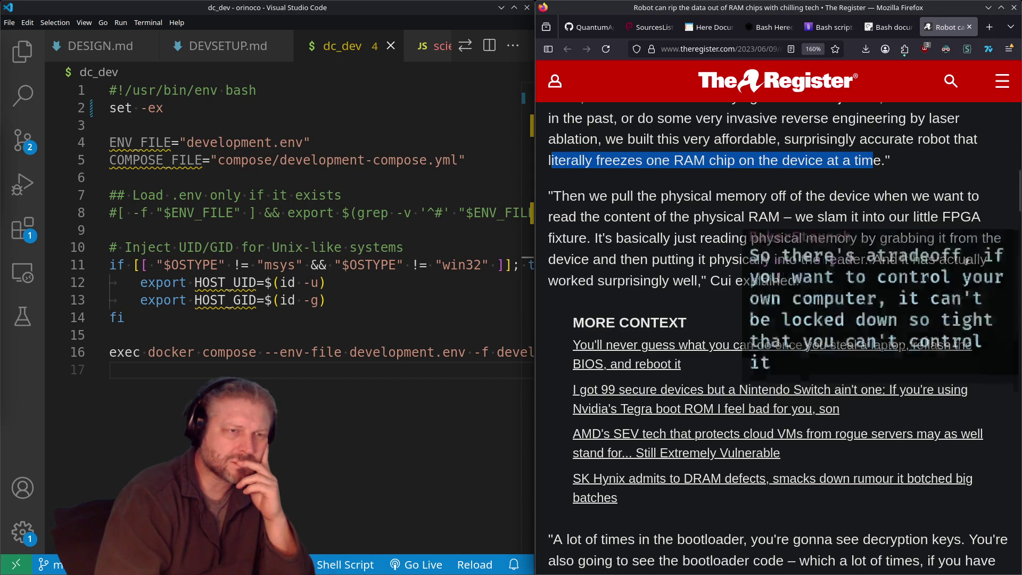
# Step: Scroll further down through the Register RAM-robot article
pyautogui.scroll(-4, 672, 252)
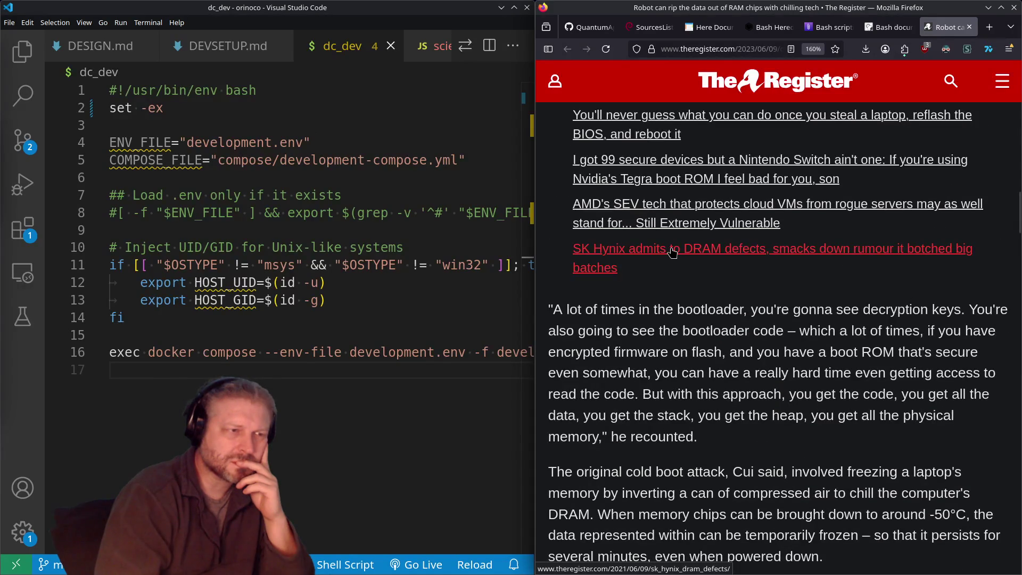
pyautogui.scroll(-2, 672, 252)
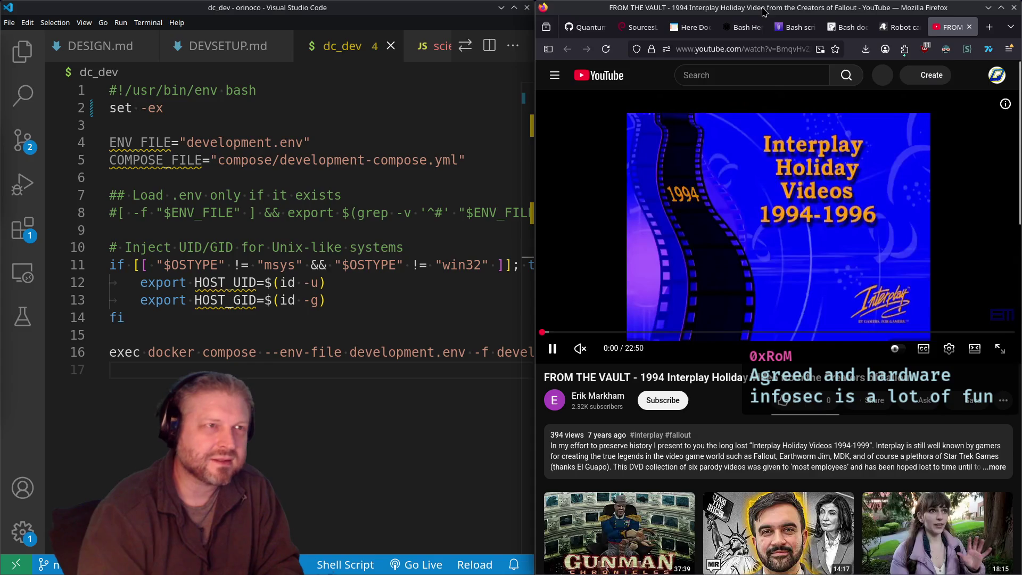
# Step: Maximize the Firefox window to full screen
pyautogui.press('super+Page_Up')
pyautogui.scroll(-4, 550, 258)
pyautogui.scroll(-5, 550, 258)
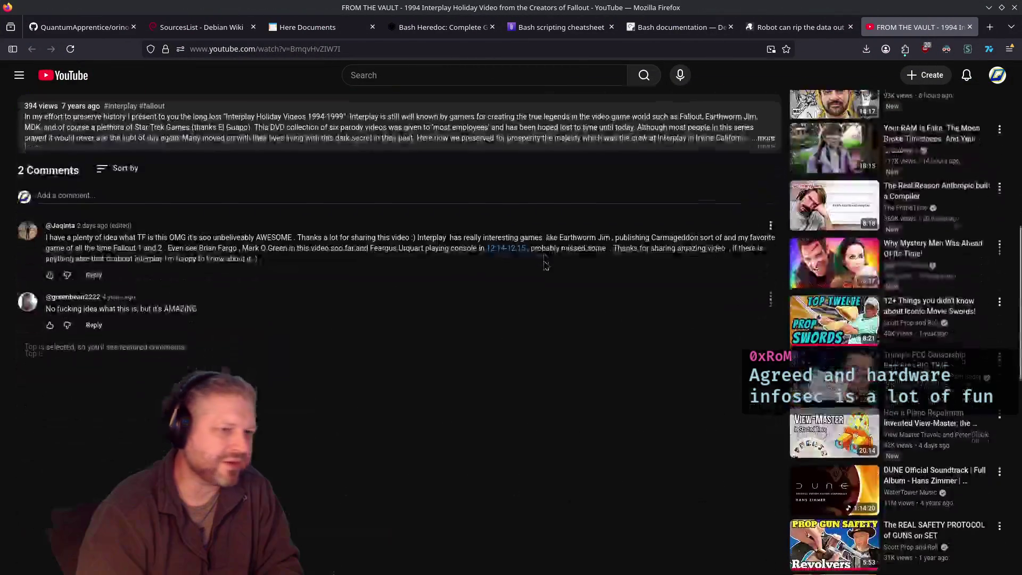
pyautogui.scroll(10, 538, 269)
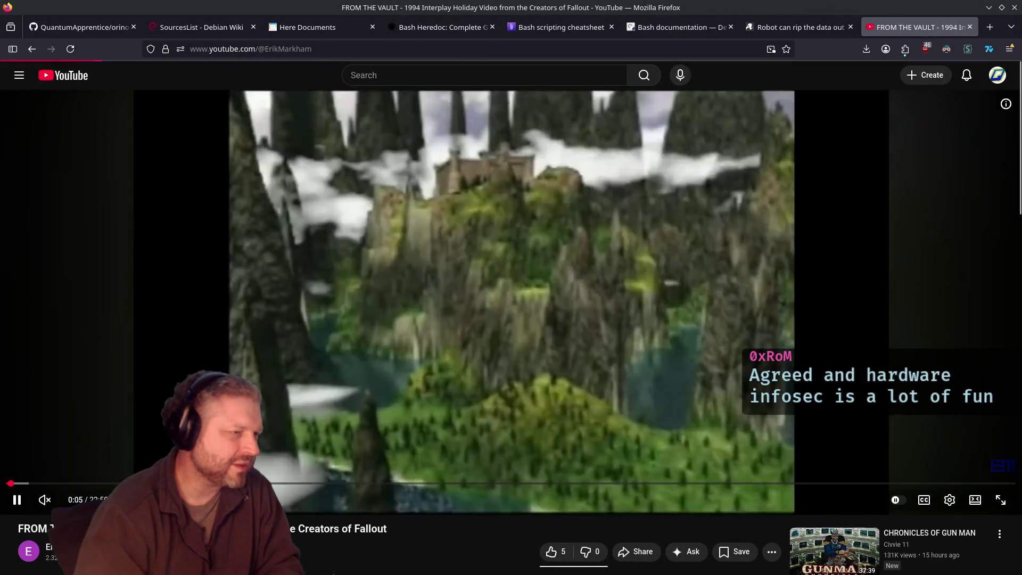
# Step: Go from the uploader's channel Playlists to the full Interplay Productions Videos playlist
pyautogui.click(29, 551)
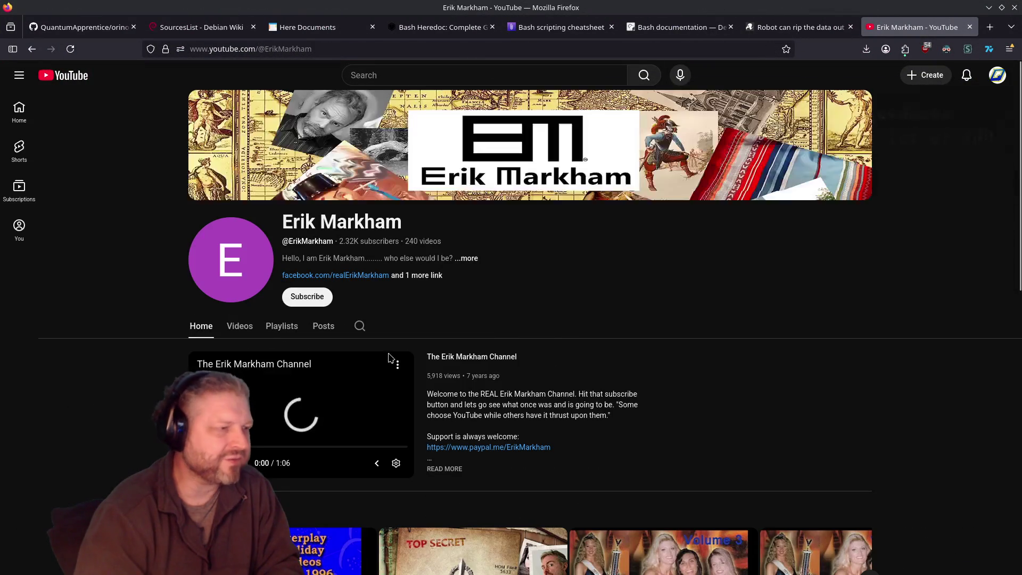
pyautogui.scroll(-2, 388, 377)
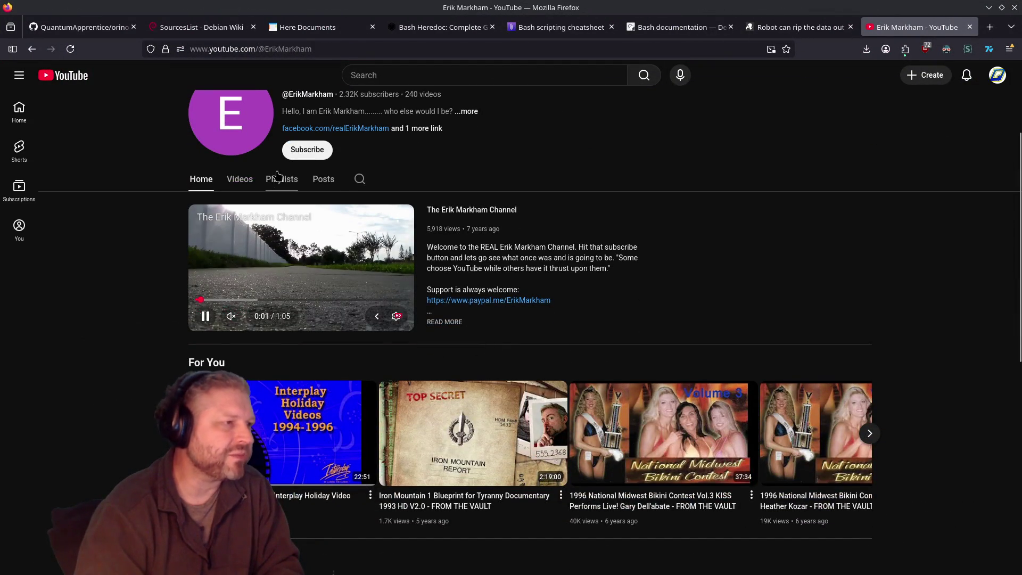
pyautogui.click(281, 178)
pyautogui.scroll(-1, 533, 340)
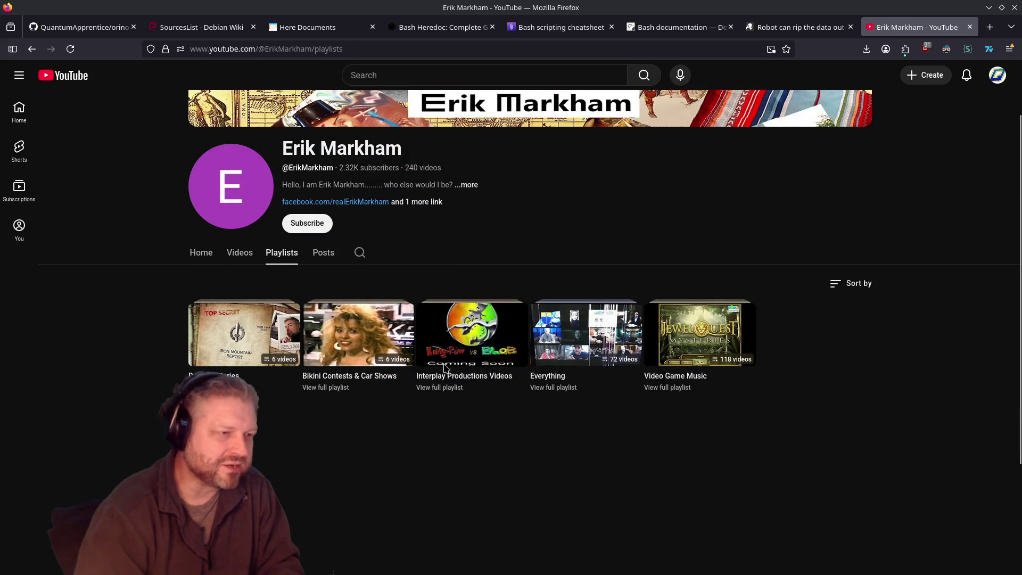
pyautogui.click(452, 389)
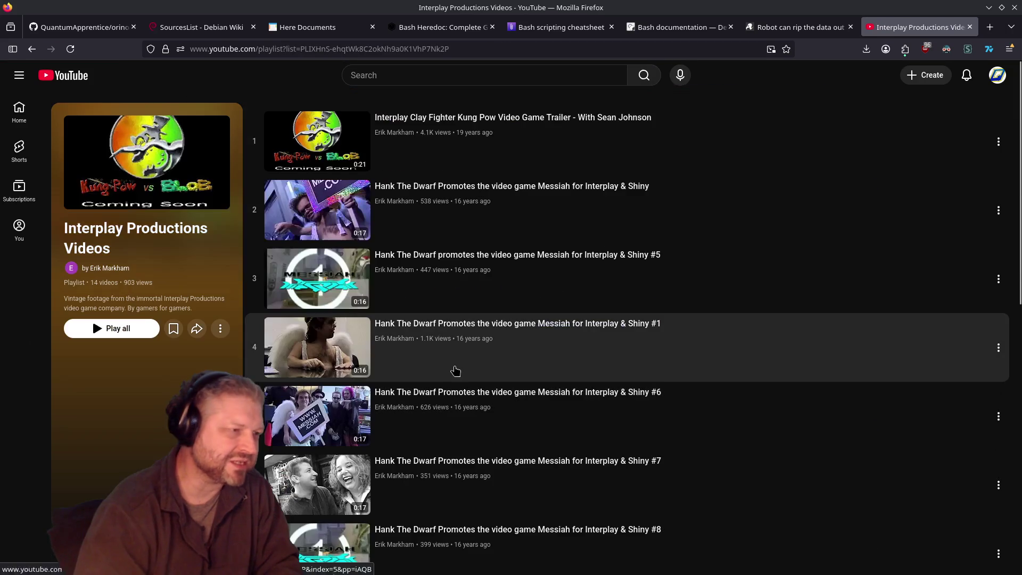
# Step: Check the playlist's web address, then scroll through its 14 videos
pyautogui.click(407, 49)
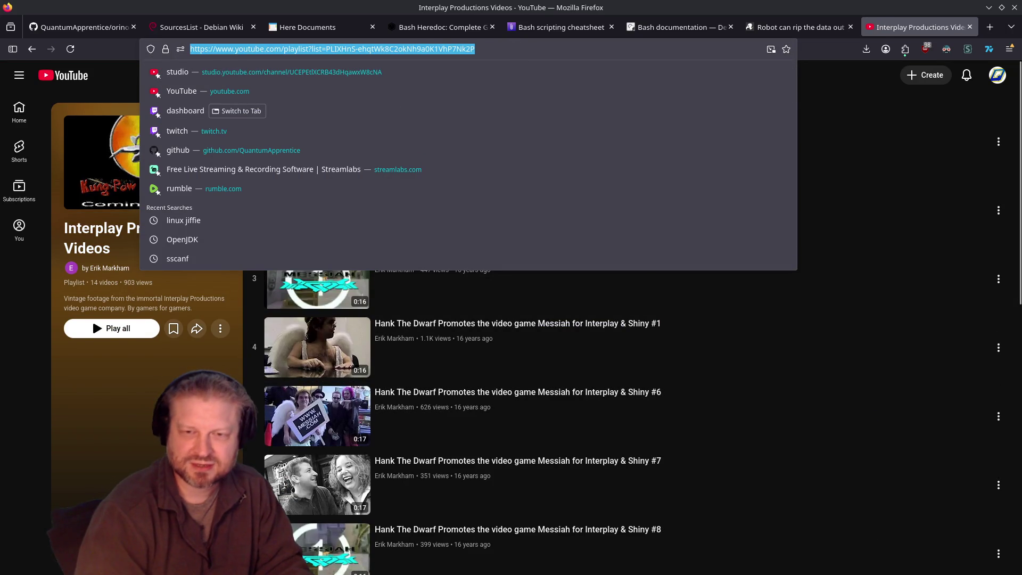
pyautogui.press('Escape')
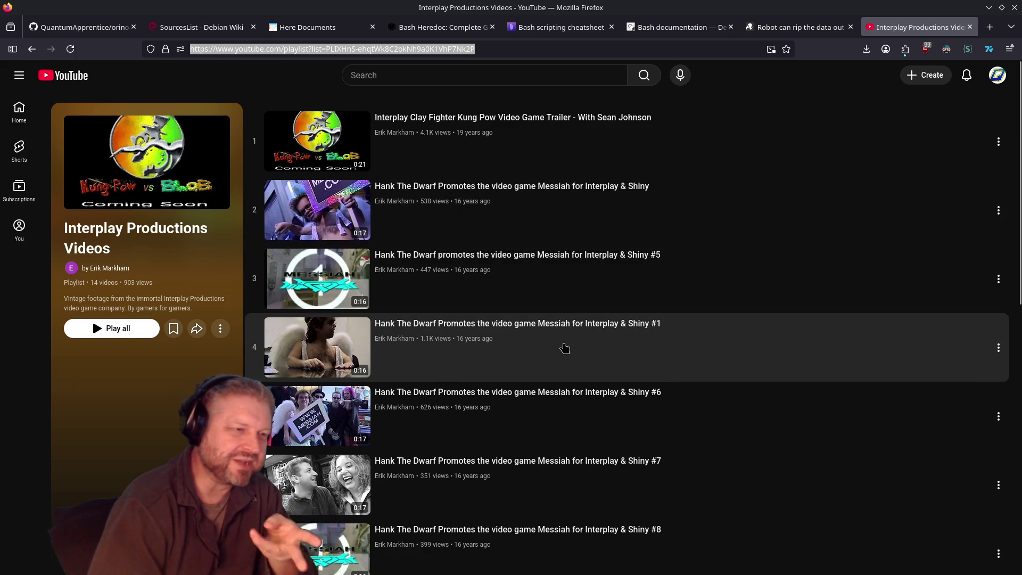
pyautogui.scroll(-3, 618, 405)
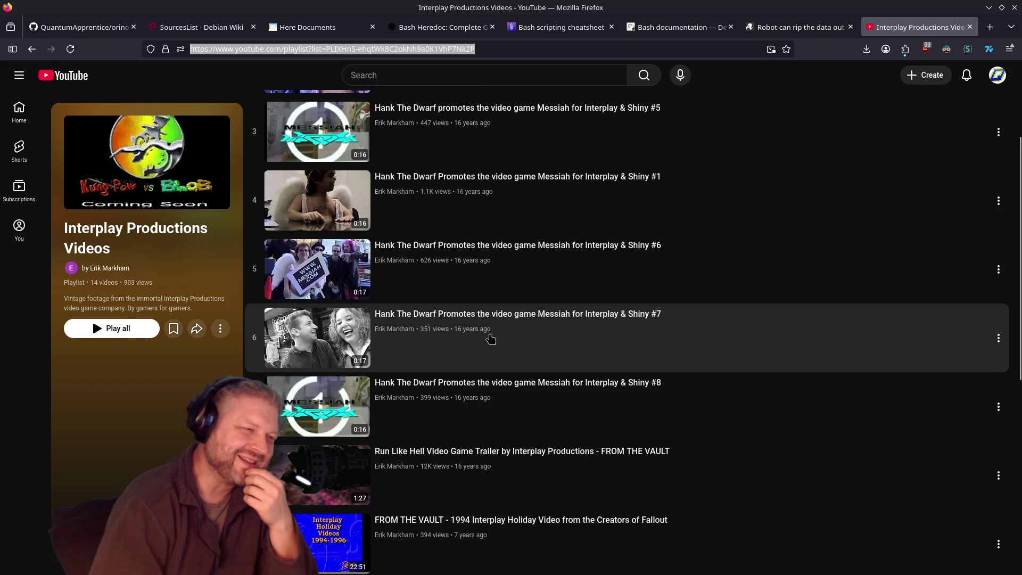
pyautogui.scroll(-2, 485, 337)
pyautogui.scroll(-2, 461, 341)
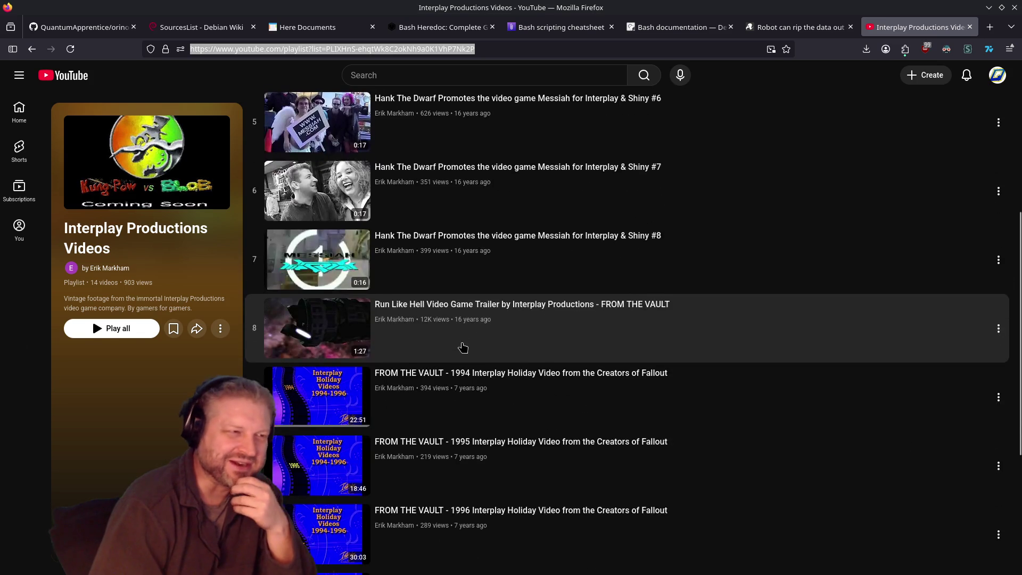
pyautogui.scroll(-5, 431, 341)
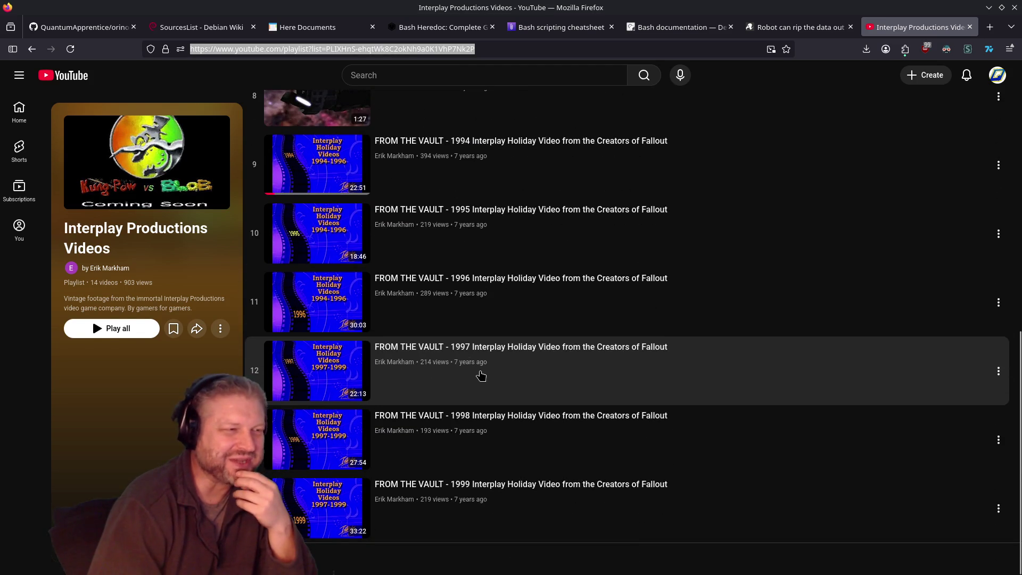
pyautogui.scroll(10, 487, 399)
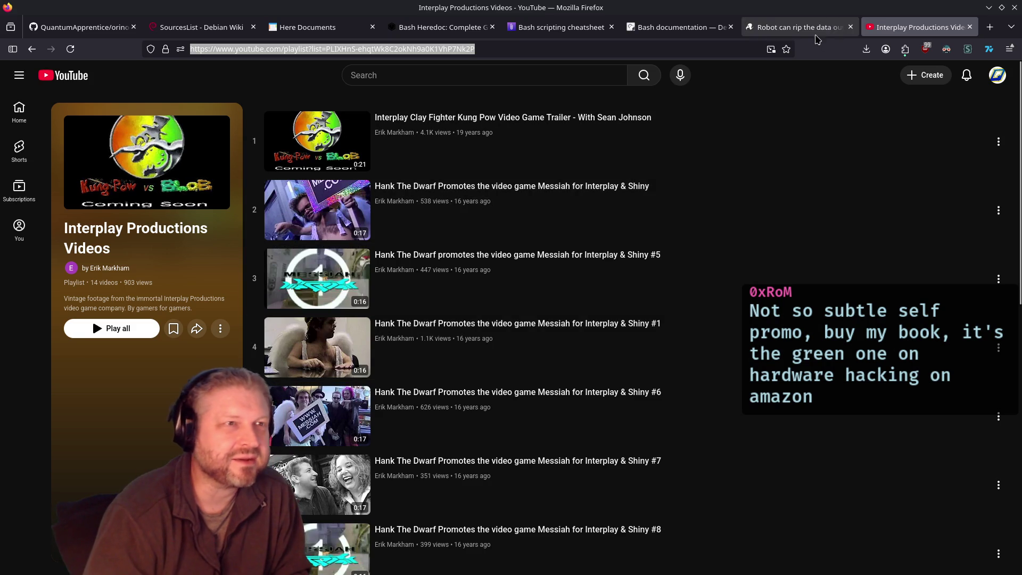
# Step: On The Register's RAM-chip article, open the RAM-extraction robot photo full-size in a new tab
pyautogui.click(816, 34)
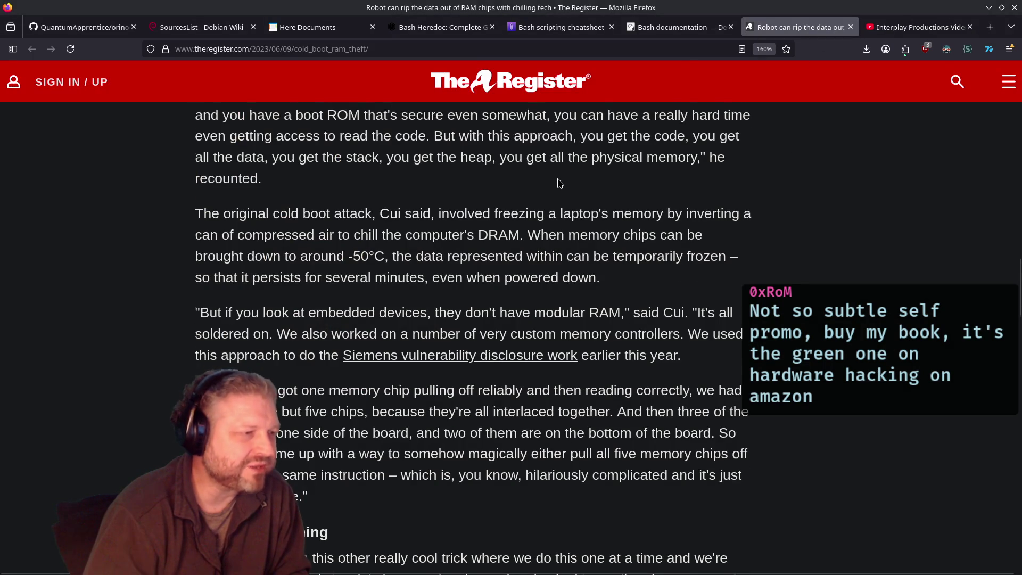
pyautogui.scroll(12, 594, 223)
pyautogui.scroll(-5, 633, 261)
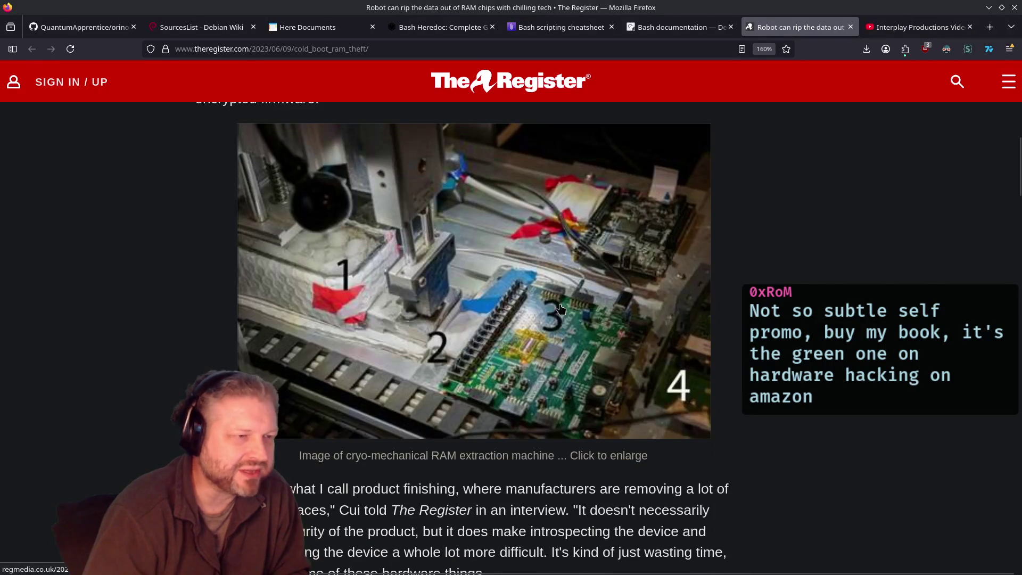
pyautogui.click(519, 325)
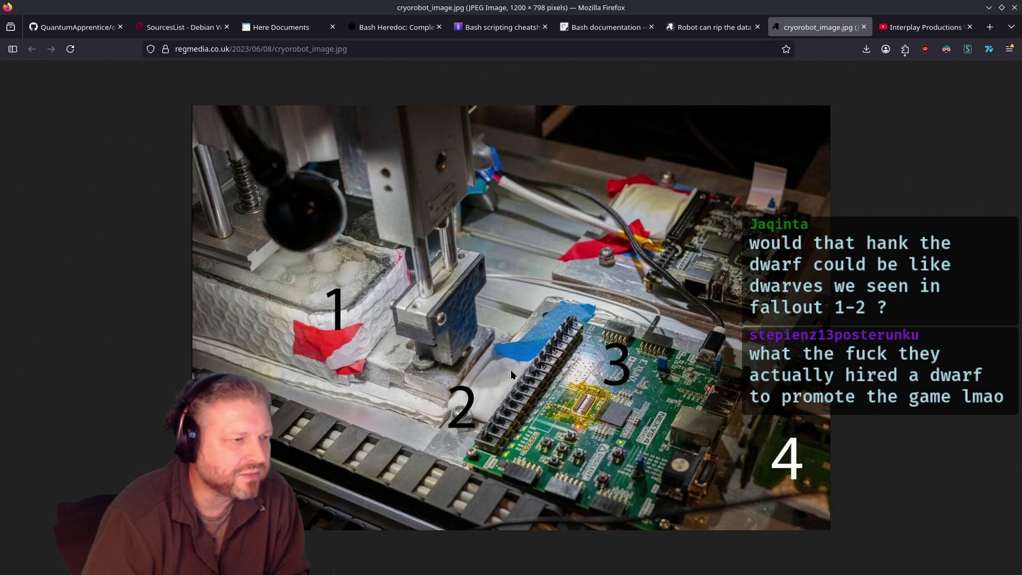
# Step: Return to The Register article and scroll through its text
pyautogui.click(713, 27)
pyautogui.scroll(-1, 440, 279)
pyautogui.scroll(-5, 404, 271)
pyautogui.scroll(-6, 375, 262)
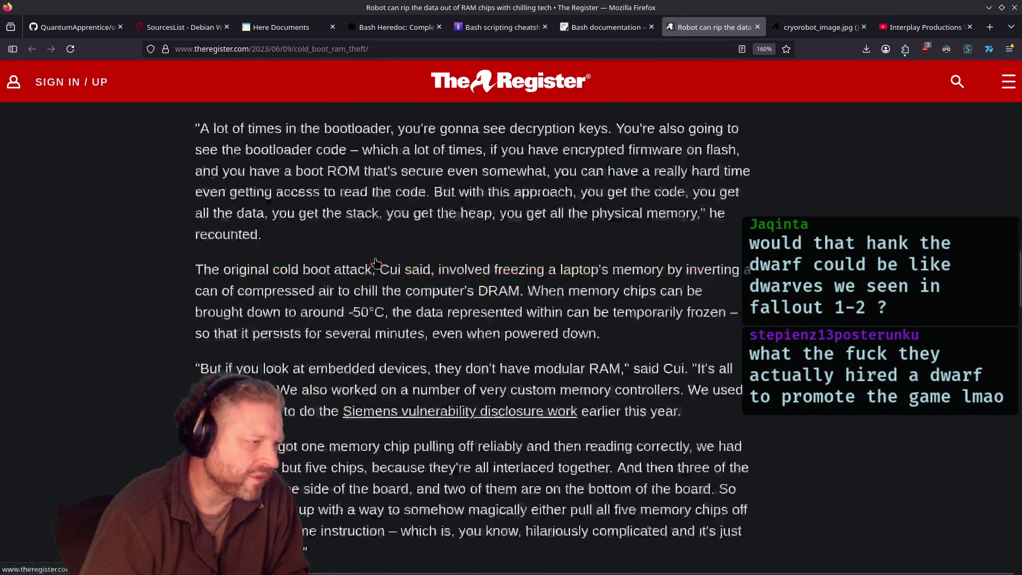
pyautogui.scroll(-15, 376, 261)
pyautogui.scroll(20, 375, 257)
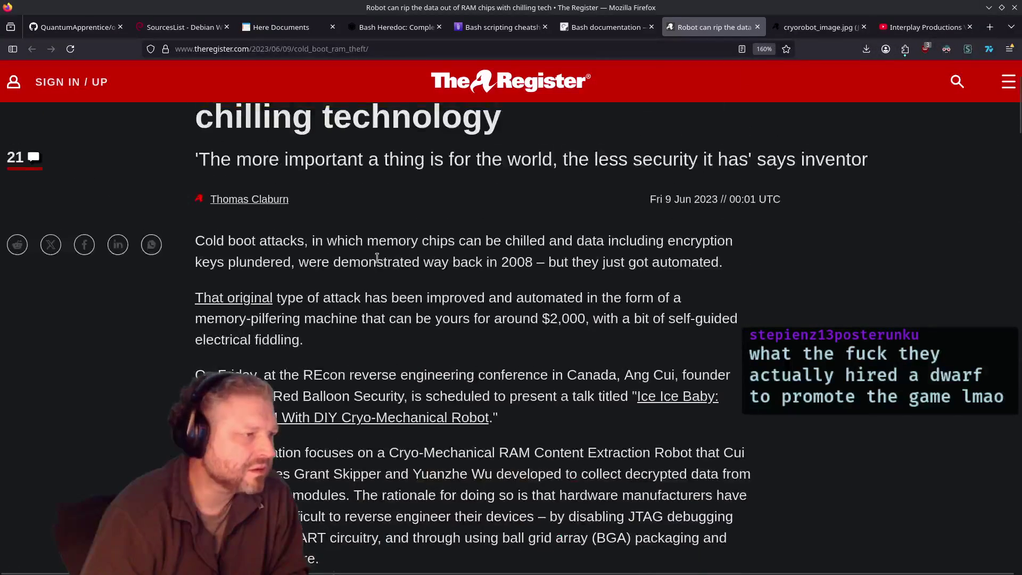
pyautogui.scroll(-15, 377, 258)
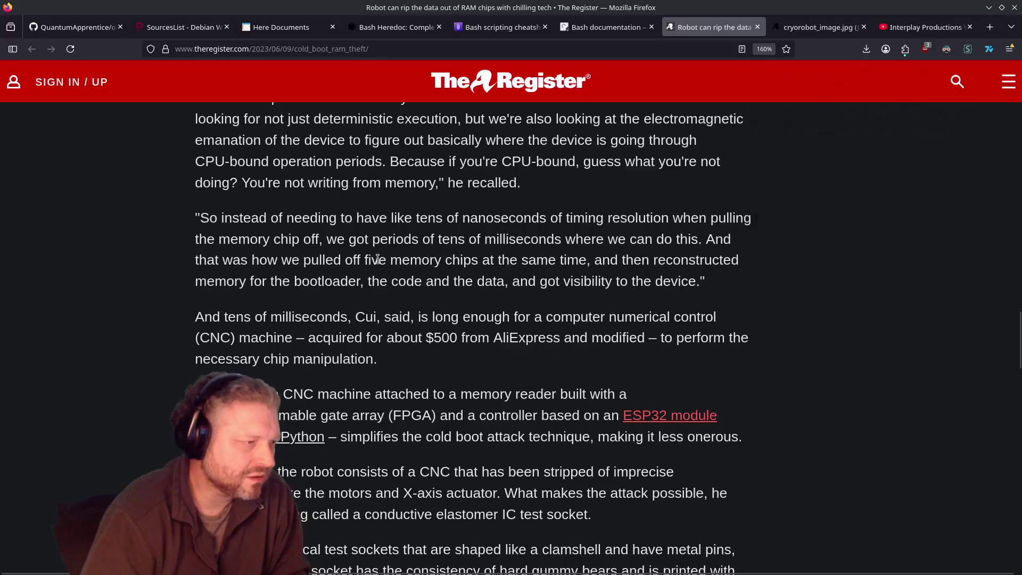
pyautogui.scroll(10, 377, 259)
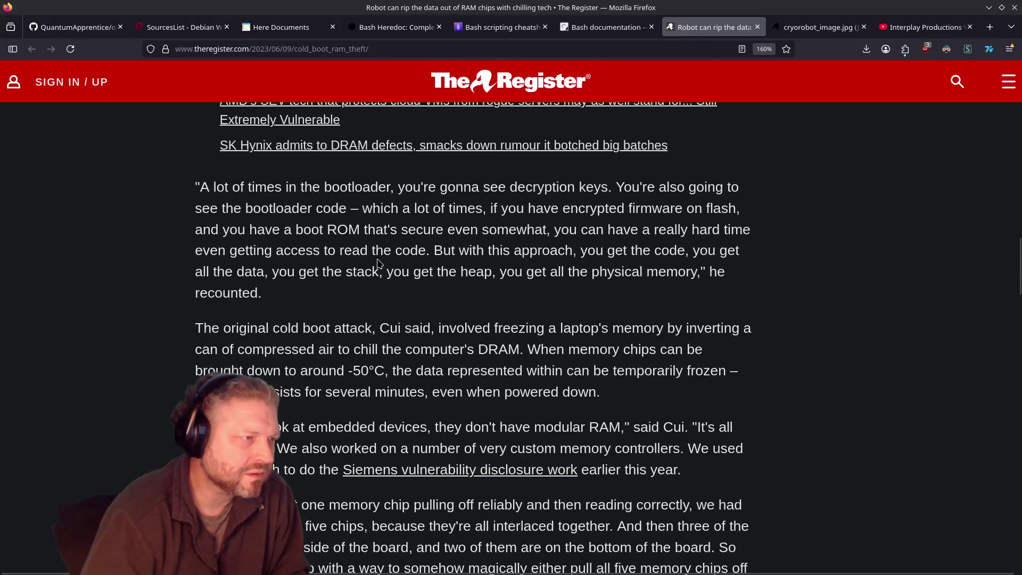
# Step: Search the article for '2', jump to the next match, then close the find bar
pyautogui.hotkey('ctrl', 'f')
pyautogui.write('2')
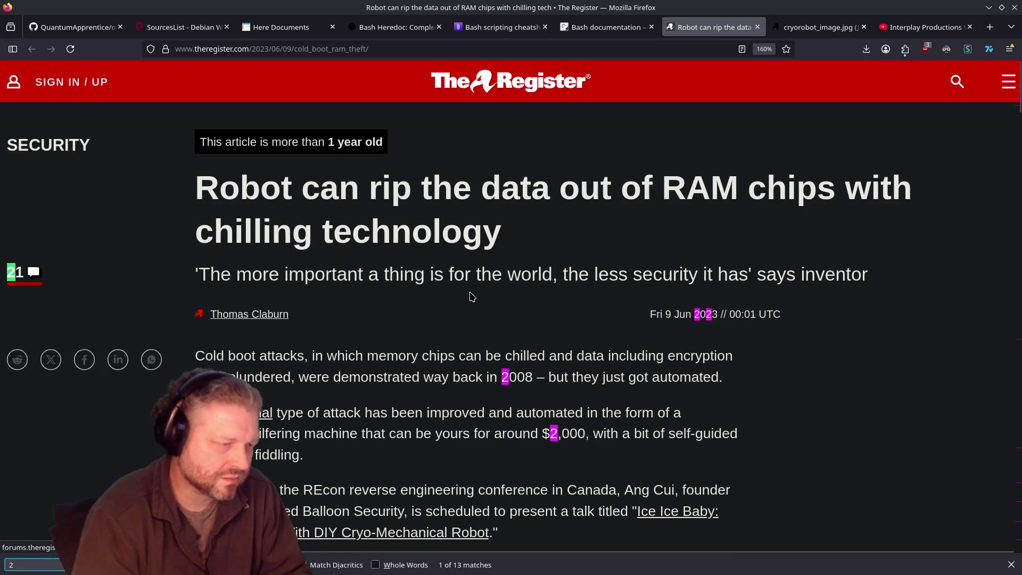
pyautogui.press('Return')
pyautogui.press('Return')
pyautogui.press('Return')
pyautogui.press('Return')
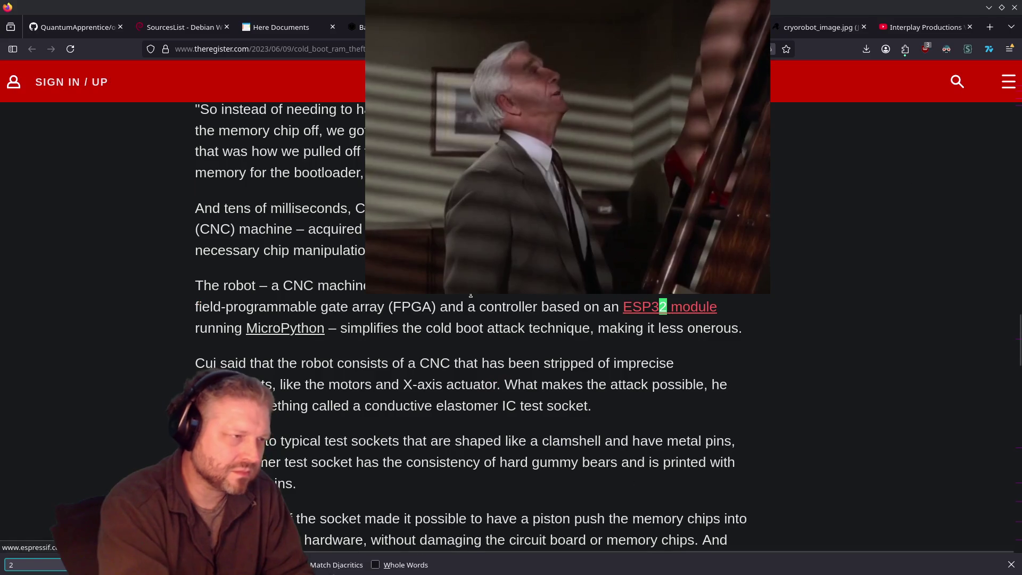
pyautogui.press('Escape')
pyautogui.scroll(10, 482, 312)
pyautogui.scroll(5, 482, 311)
pyautogui.scroll(-10, 479, 319)
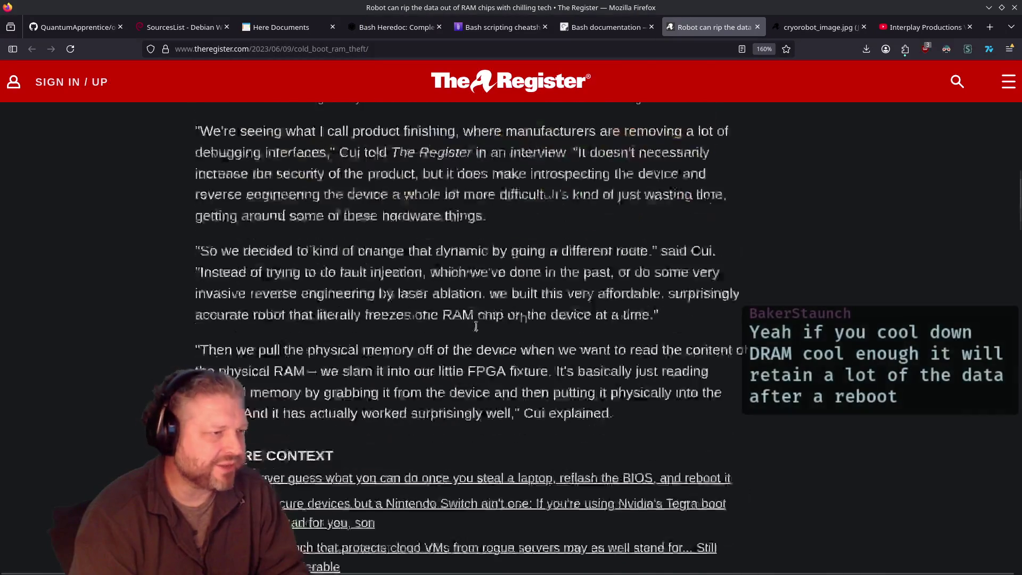
pyautogui.scroll(-2, 478, 330)
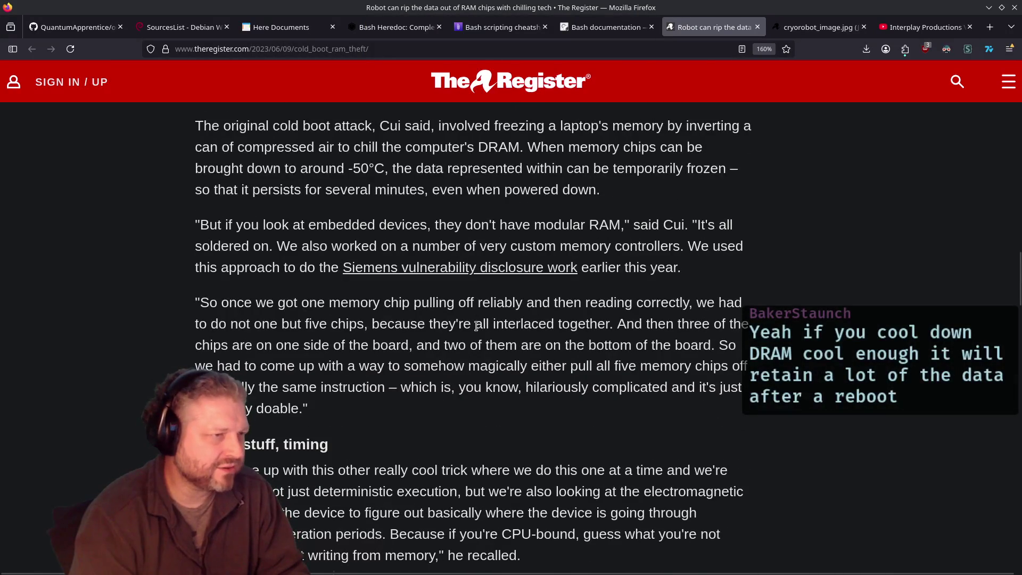
pyautogui.middleClick(417, 271)
pyautogui.click(724, 27)
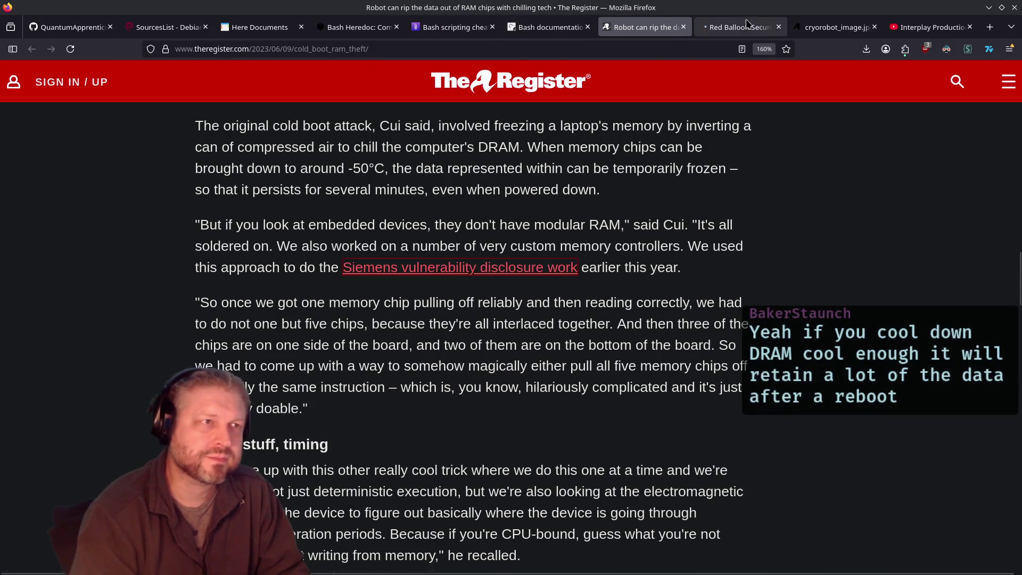
pyautogui.scroll(-20, 443, 245)
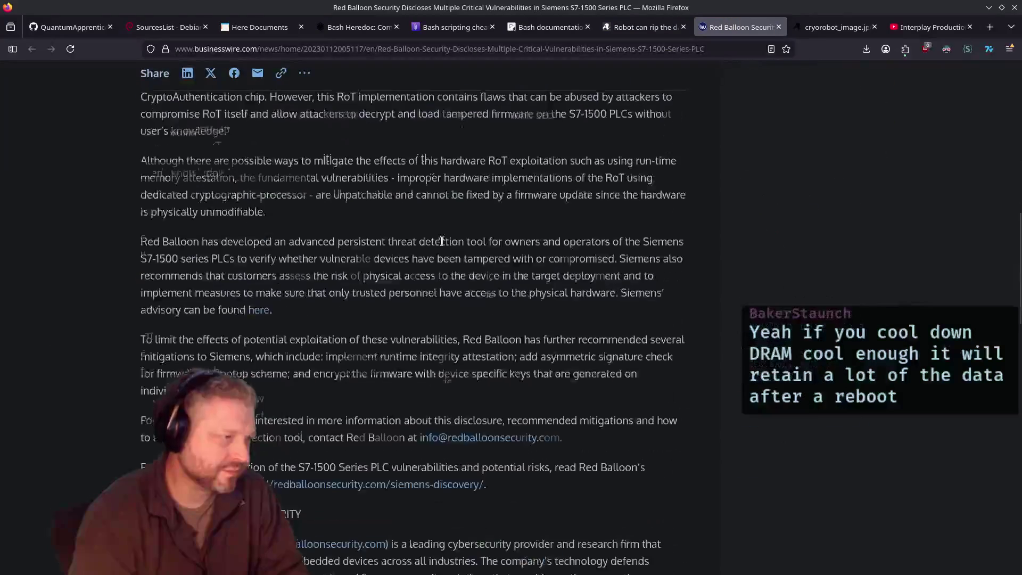
pyautogui.scroll(15, 443, 244)
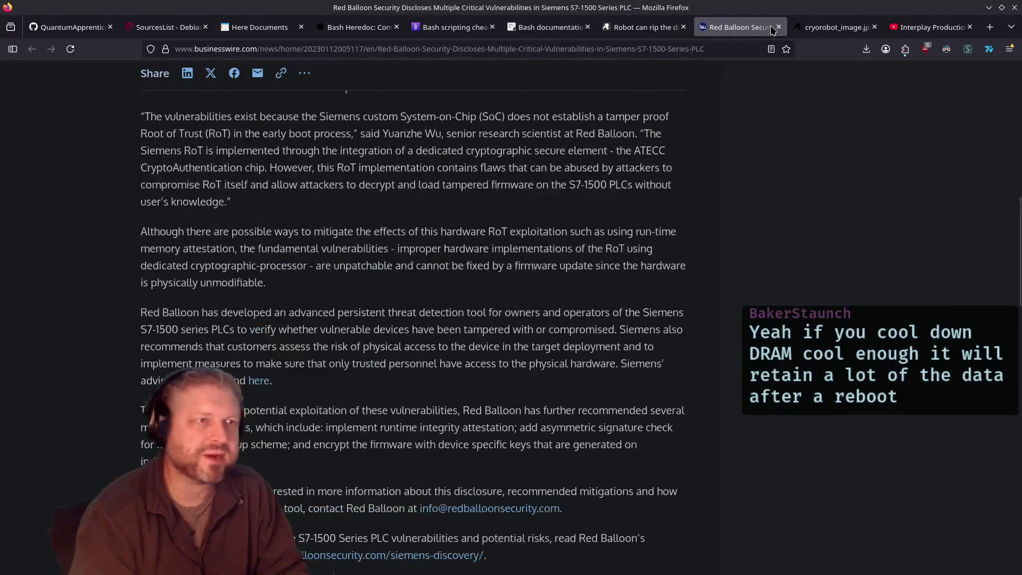
pyautogui.click(778, 27)
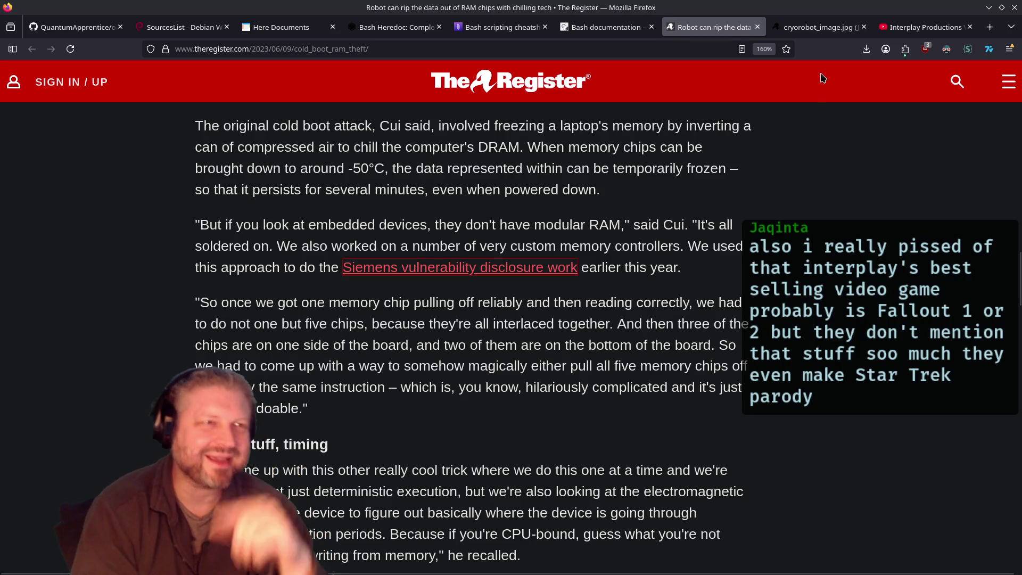
# Step: In a new tab, search 'grene book on hardware hacking on amazon' and open the Hardware Hacking Handbook listing
pyautogui.click(990, 27)
pyautogui.write('gren')
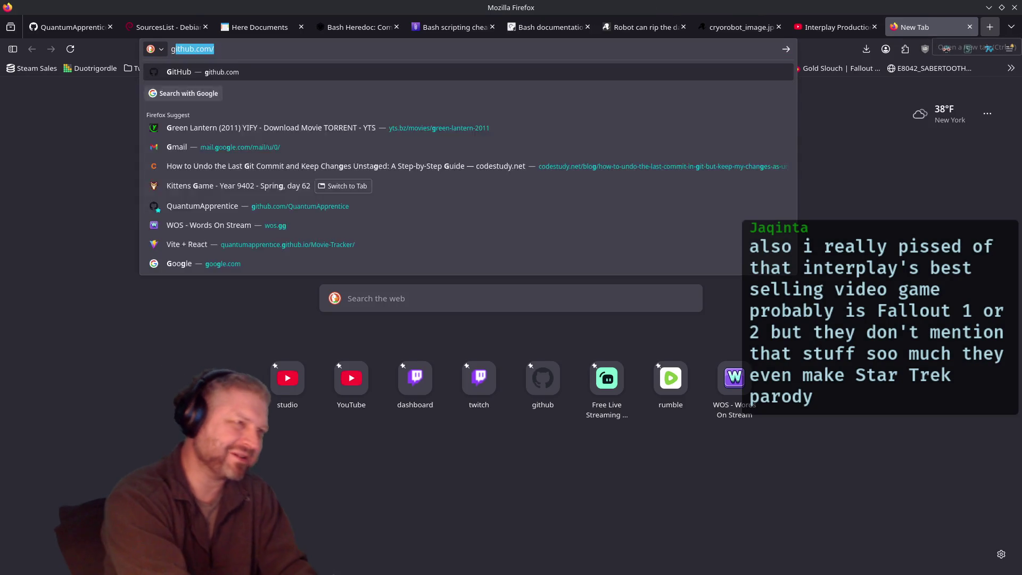
pyautogui.write('e book o')
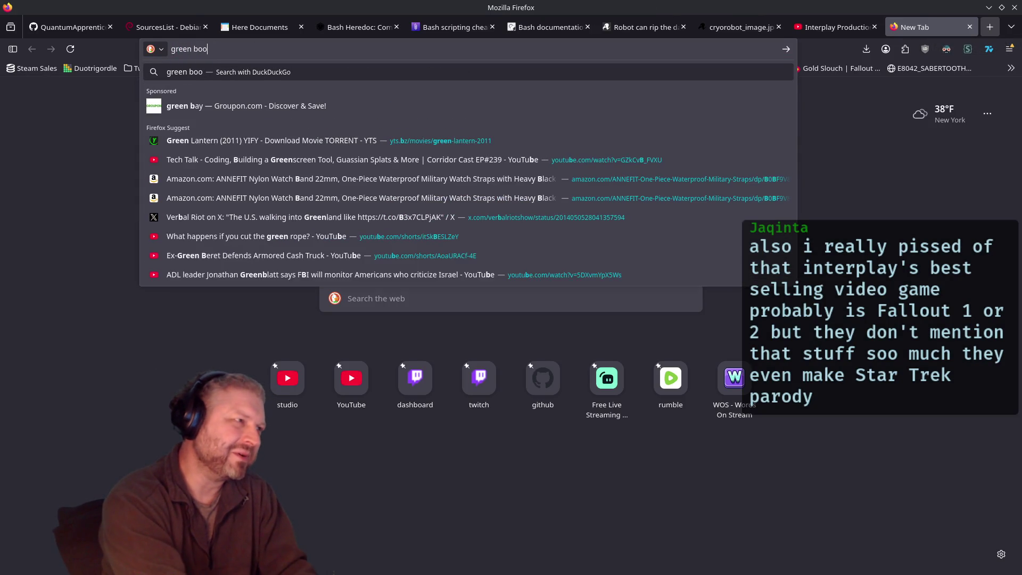
pyautogui.write('n hardwa')
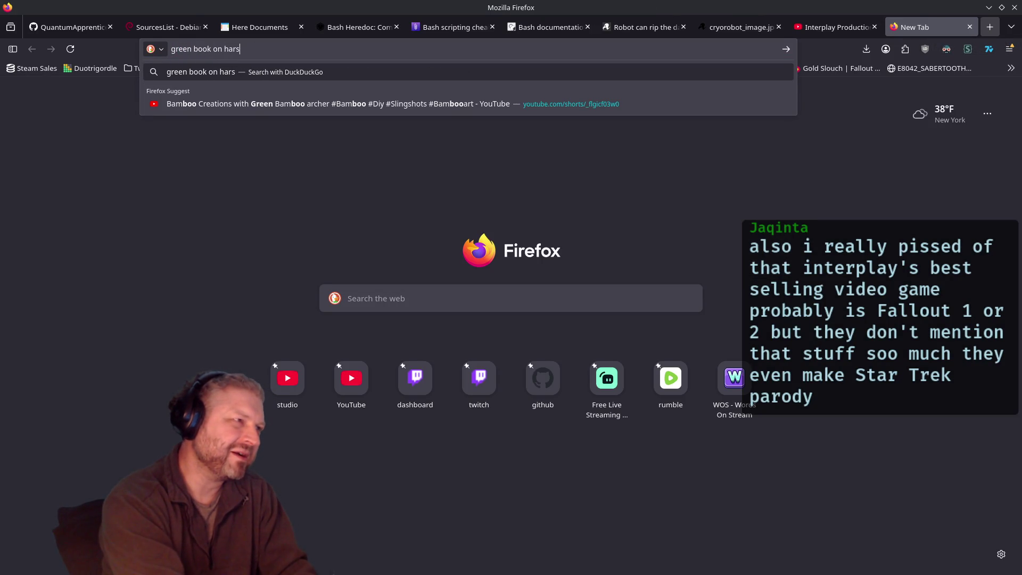
pyautogui.write('re ha')
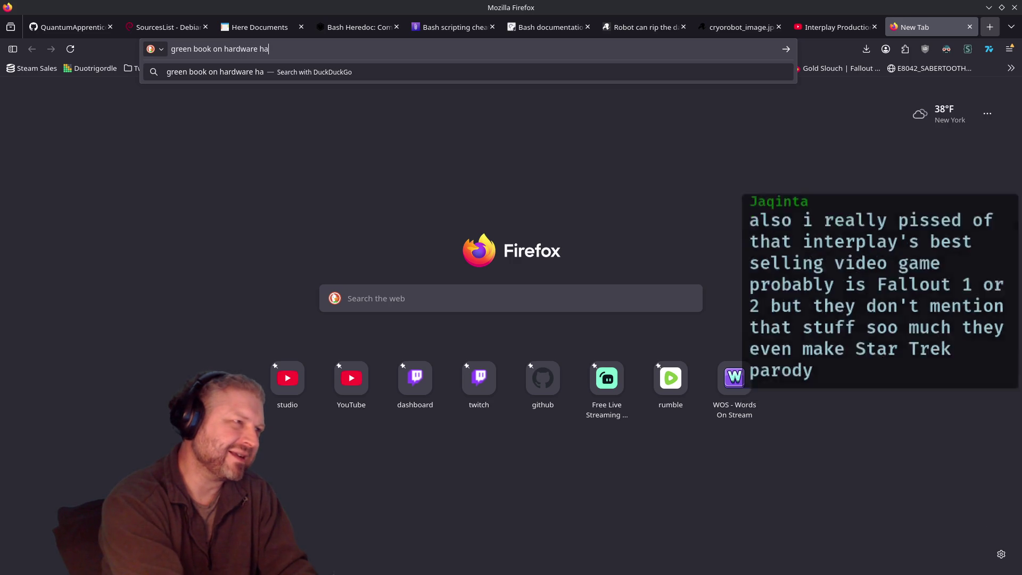
pyautogui.write('cking on amazon')
pyautogui.press('Return')
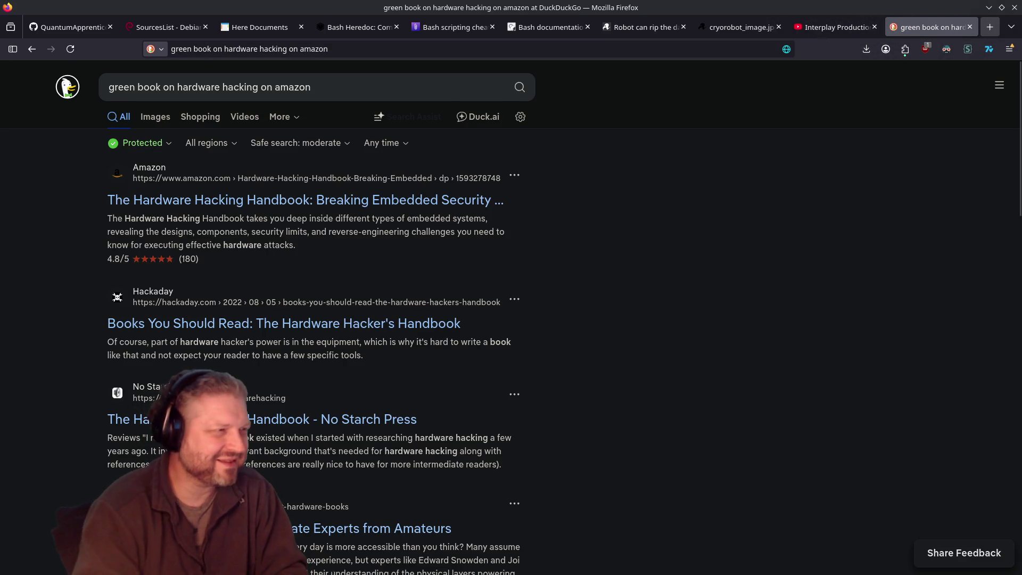
pyautogui.click(382, 200)
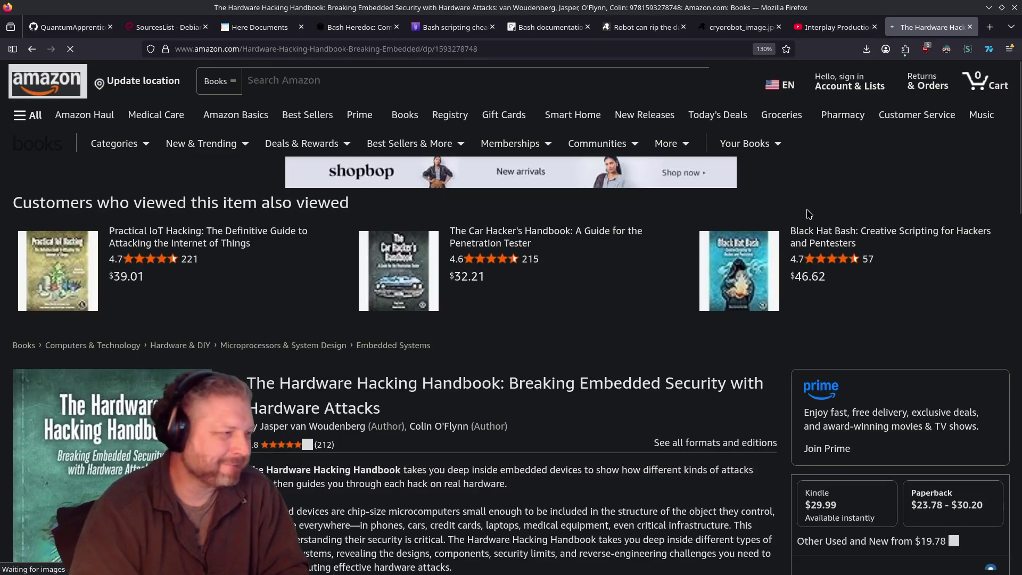
pyautogui.scroll(-5, 561, 242)
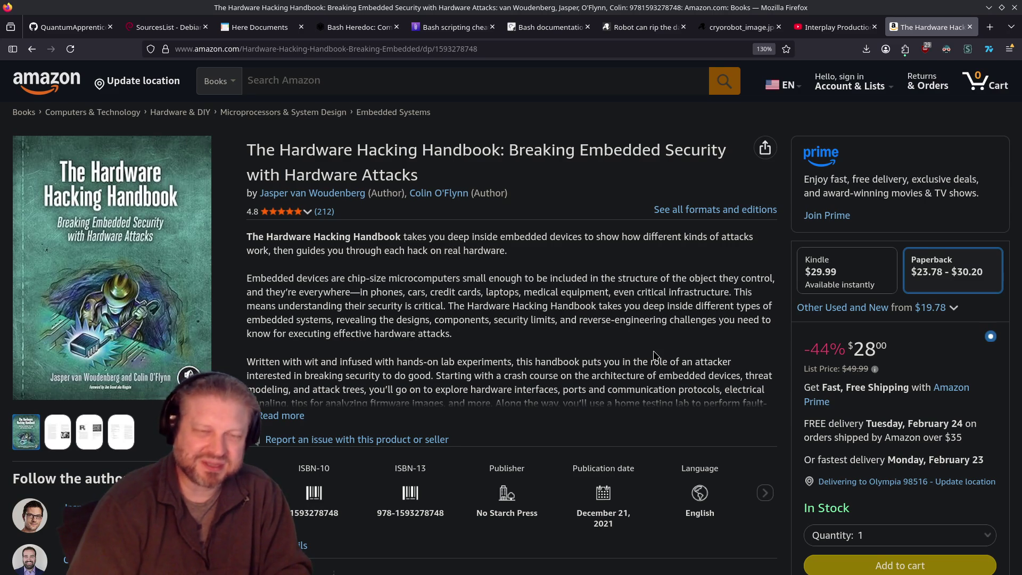
pyautogui.click(832, 27)
# Step: Watch the second Hank The Dwarf Messiah video and Messiah for Interplay & Shiny #1, returning to the playlist after each
pyautogui.click(490, 210)
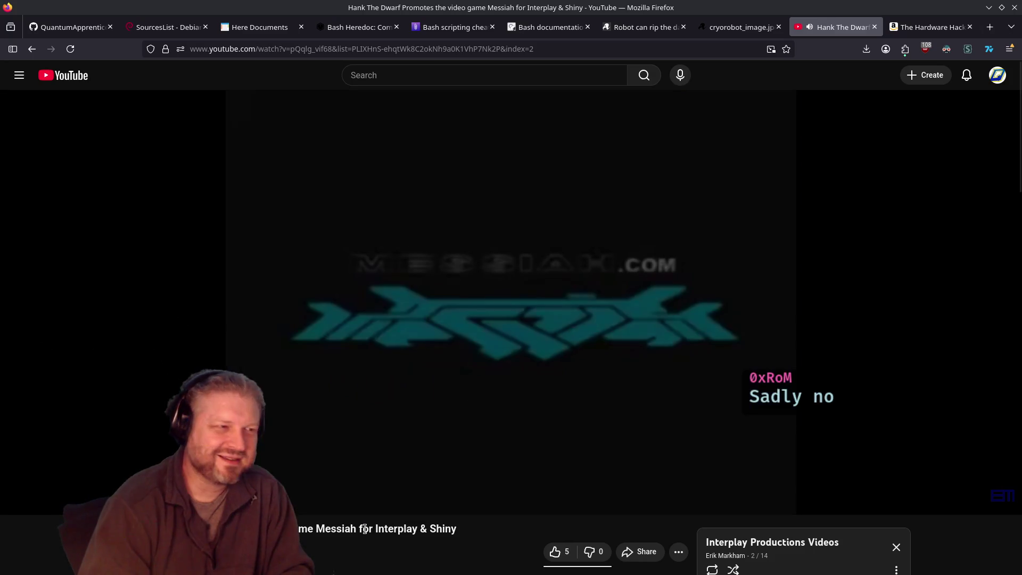
pyautogui.hotkey('alt', 'Left')
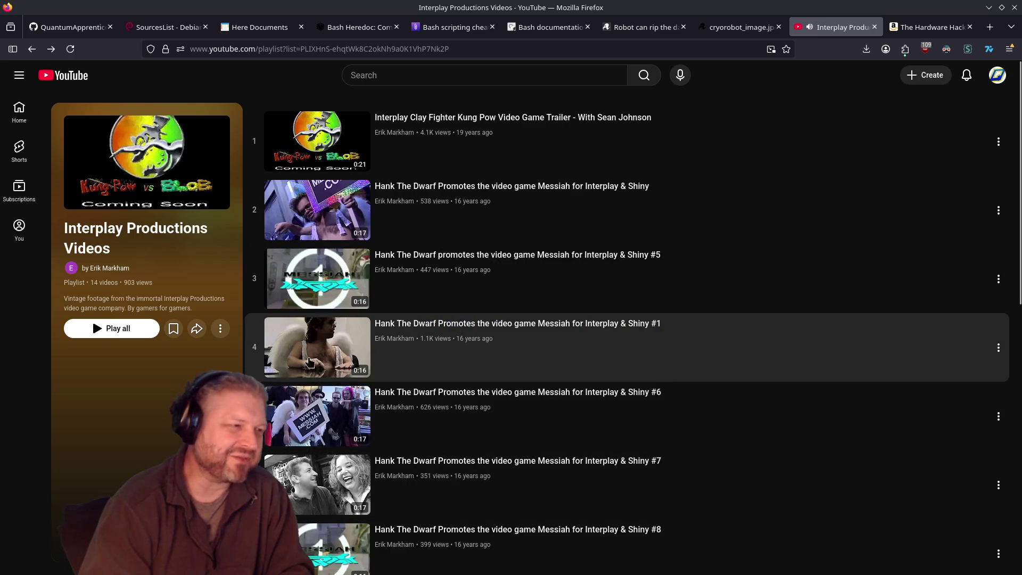
pyautogui.click(420, 362)
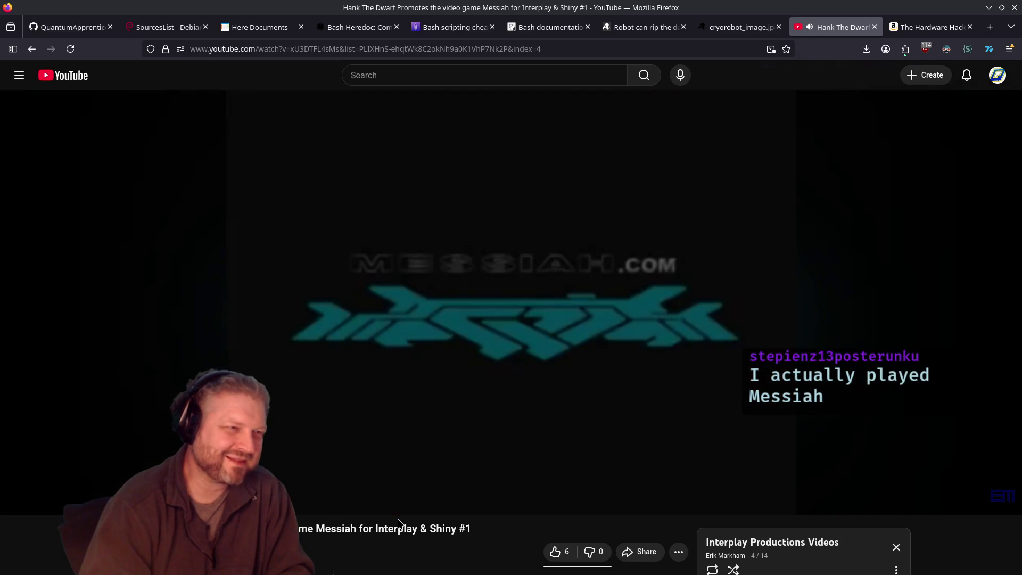
pyautogui.hotkey('alt', 'Left')
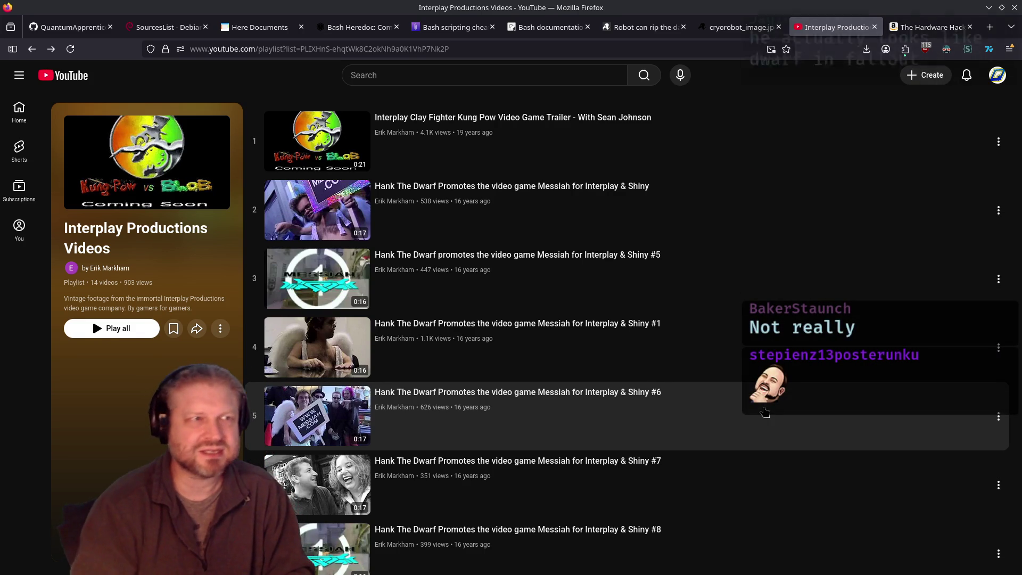
pyautogui.click(767, 26)
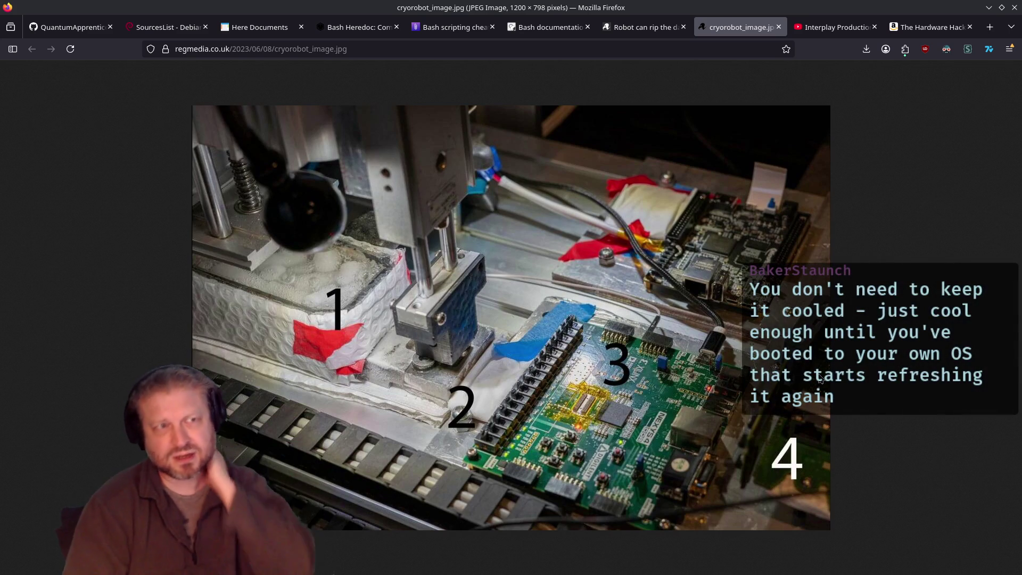
pyautogui.click(988, 32)
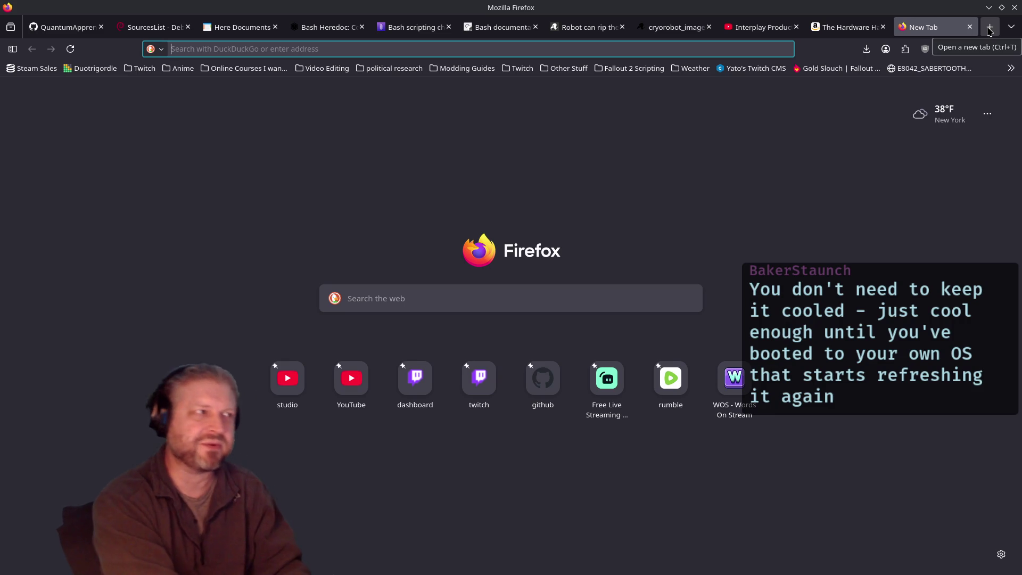
# Step: Search 'interplay best sel game' and open Wikipedia's List of Interplay games
pyautogui.write('inter')
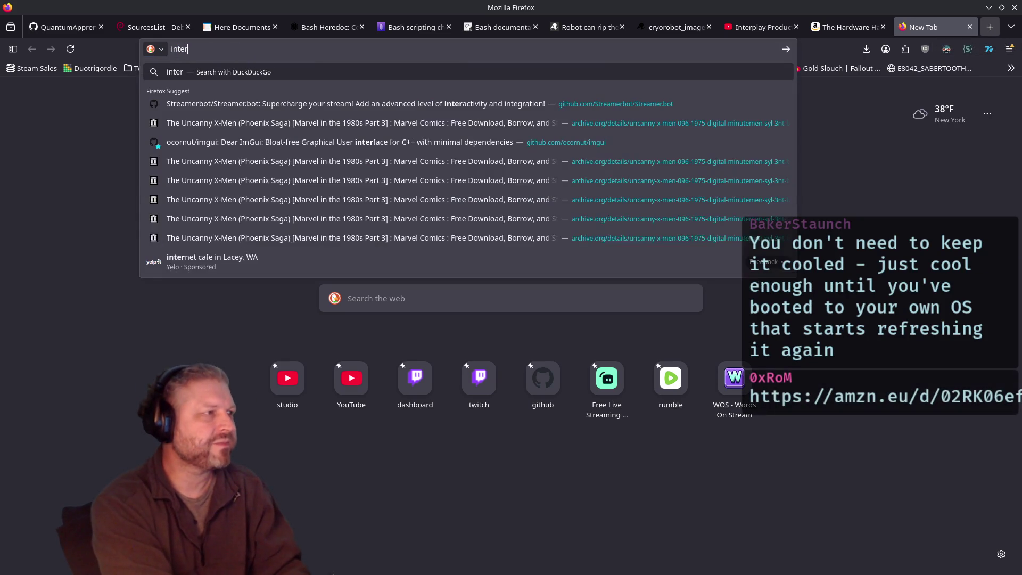
pyautogui.write('play best sel')
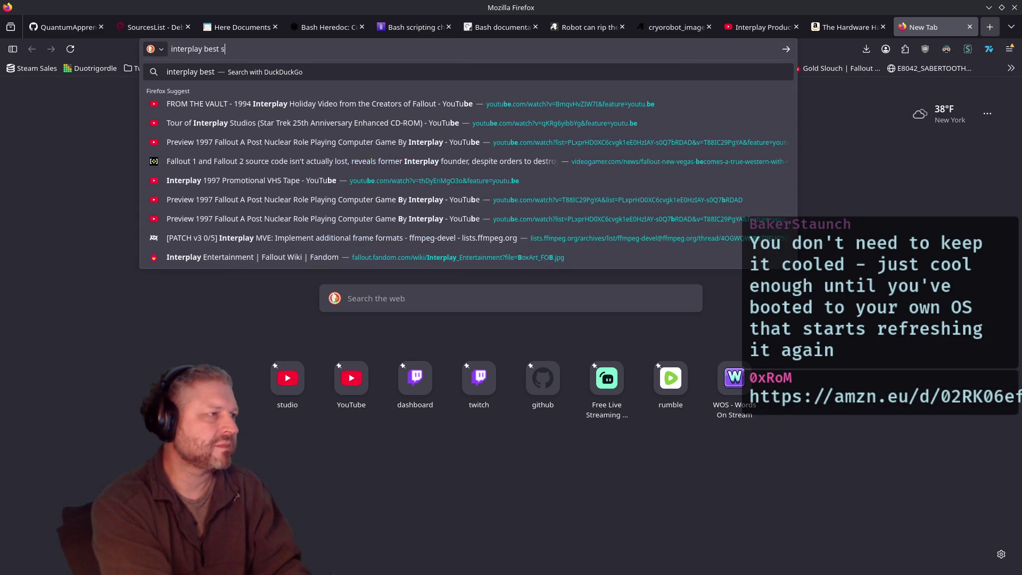
pyautogui.write('ling game')
pyautogui.press('Return')
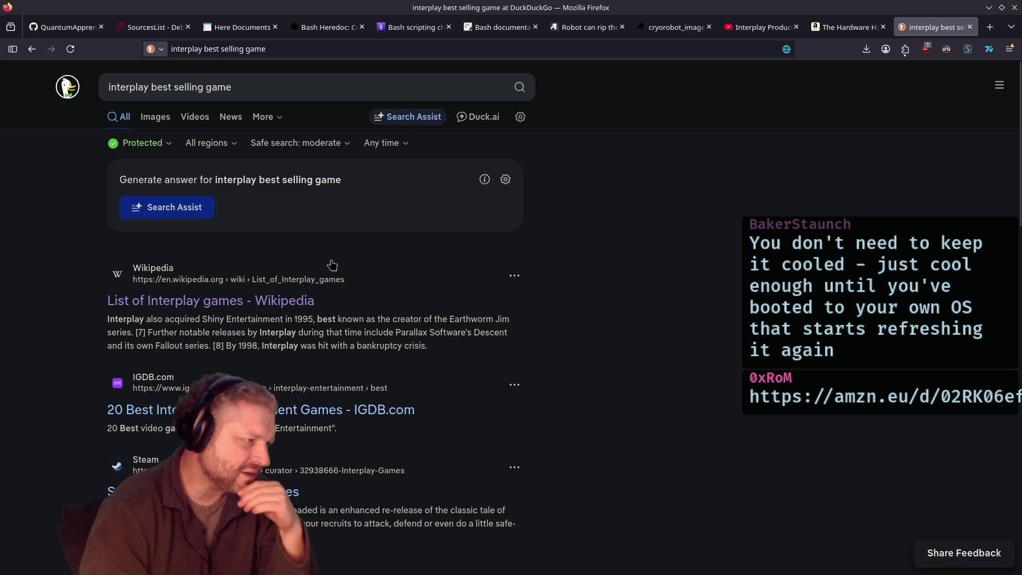
pyautogui.click(250, 301)
# Step: Scroll through the Interplay games table, clearing the highlighted Realms of the Haunting rows
pyautogui.scroll(-15, 500, 359)
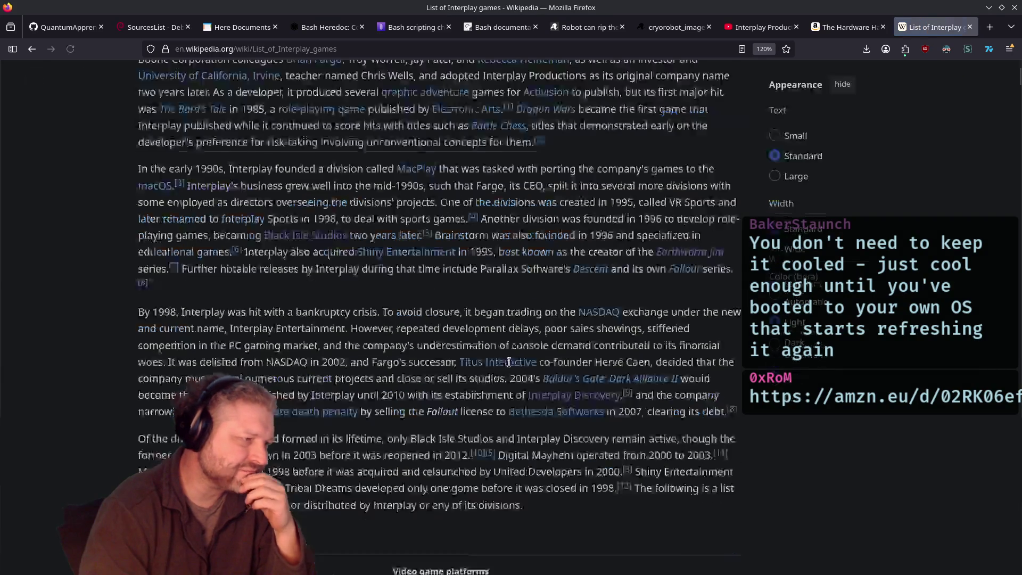
pyautogui.scroll(-10, 494, 354)
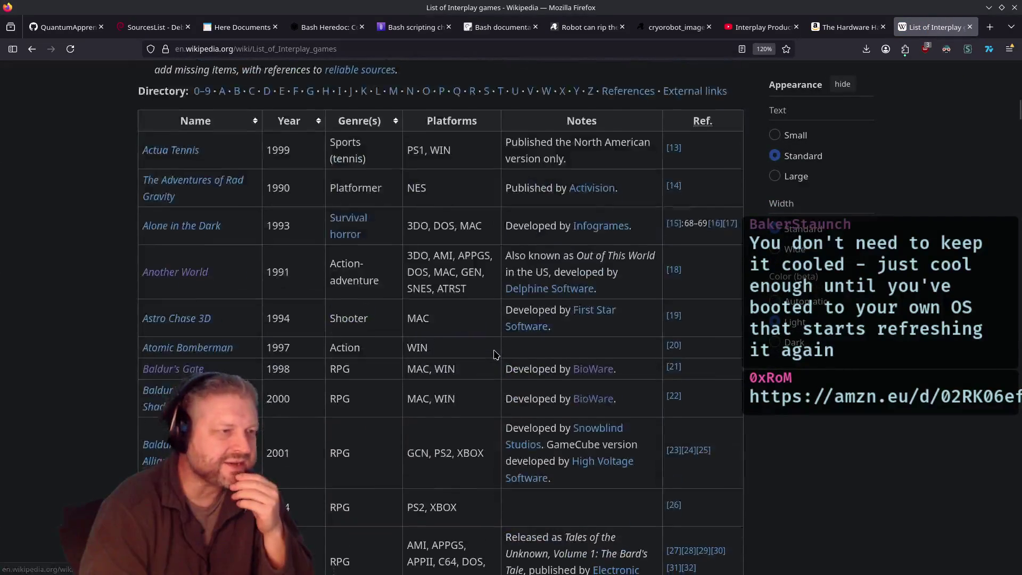
pyautogui.scroll(-20, 494, 354)
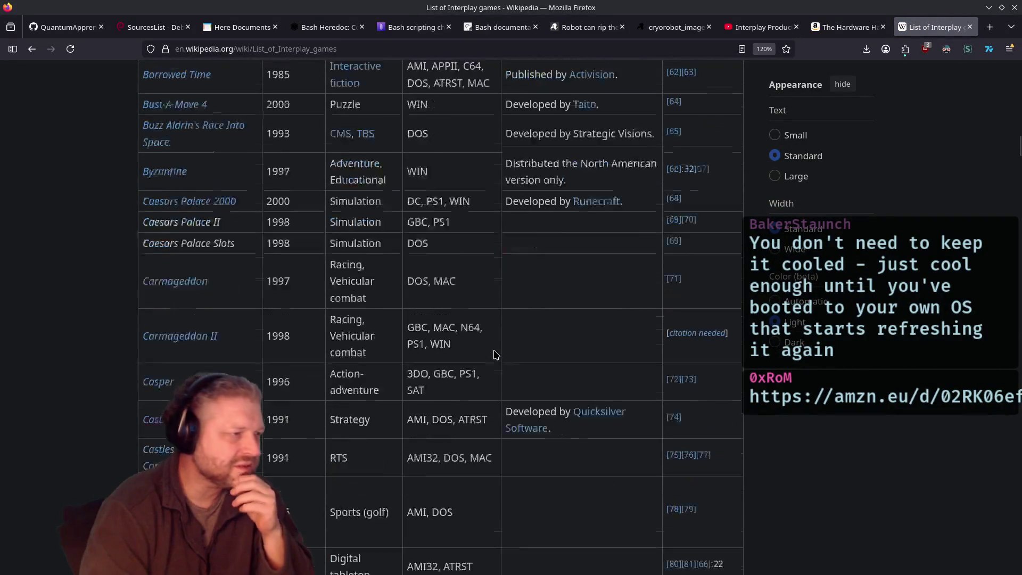
pyautogui.scroll(-20, 493, 355)
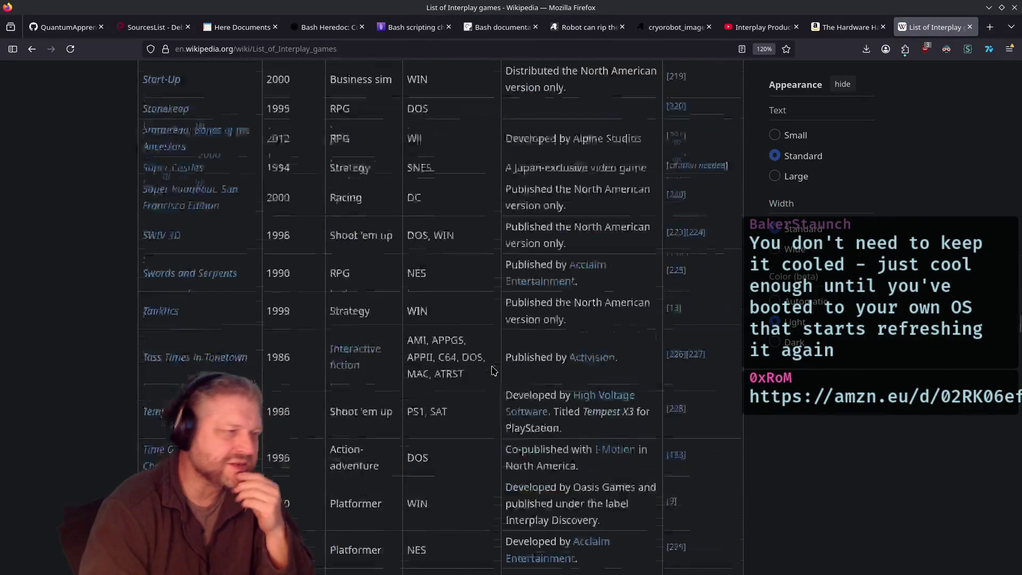
pyautogui.scroll(20, 495, 380)
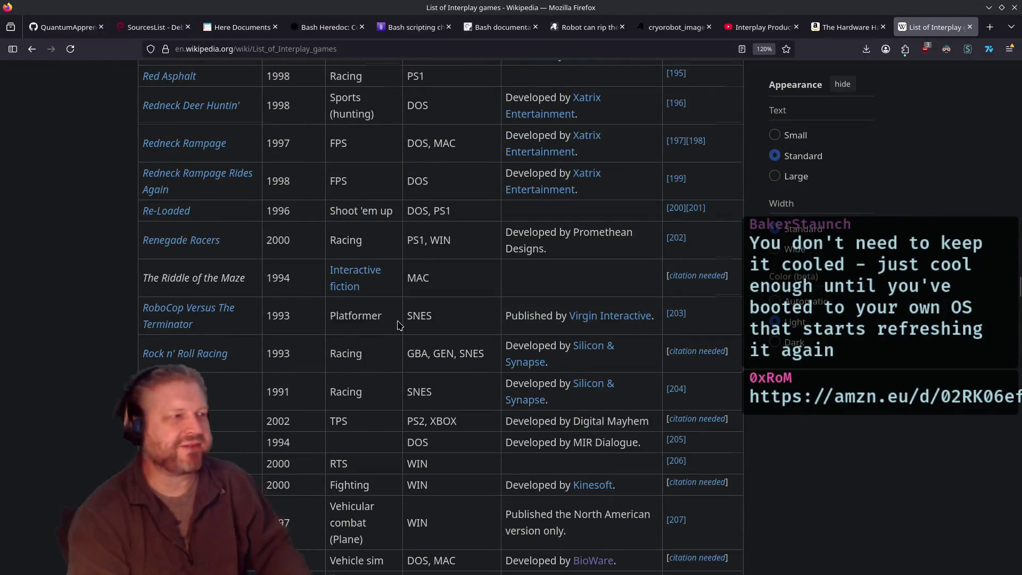
pyautogui.scroll(20, 392, 336)
pyautogui.scroll(8, 409, 365)
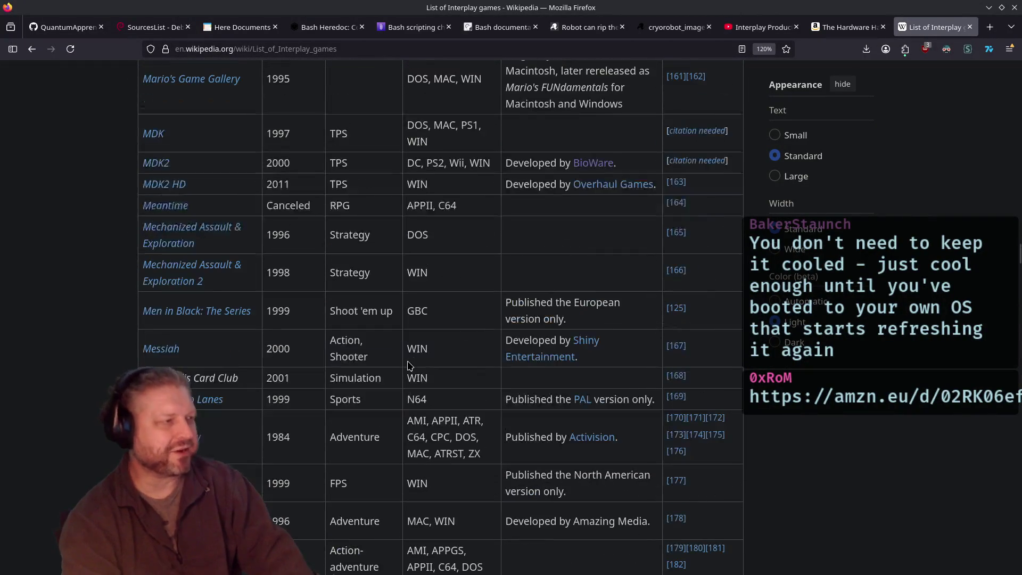
pyautogui.scroll(-15, 410, 362)
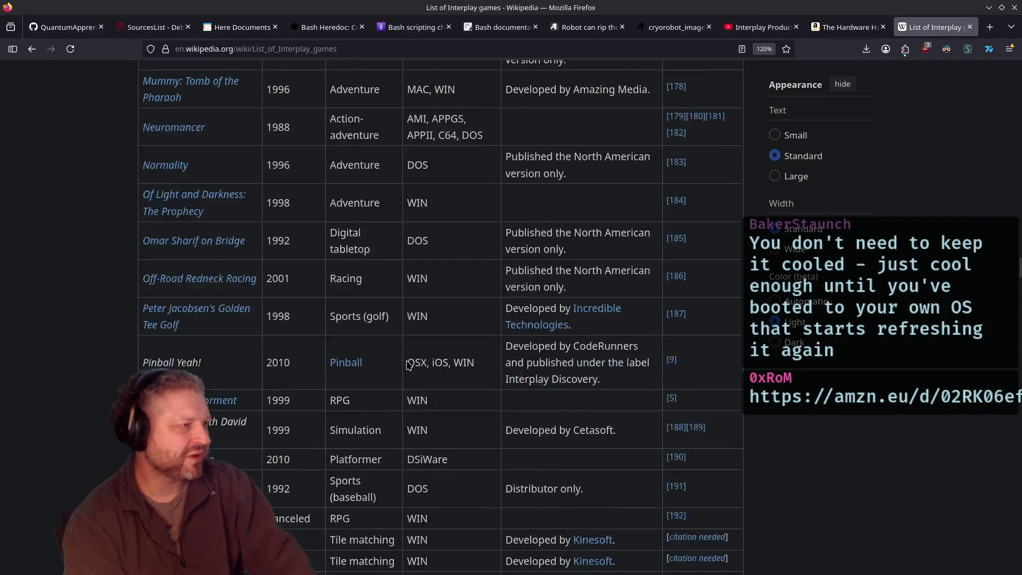
pyautogui.scroll(4, 352, 326)
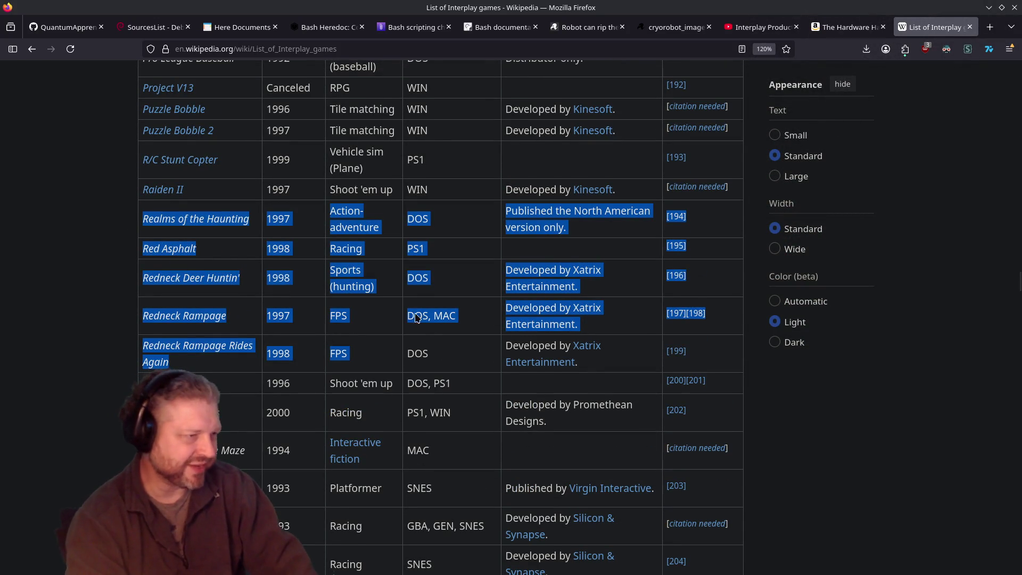
pyautogui.click(444, 343)
pyautogui.scroll(-20, 443, 343)
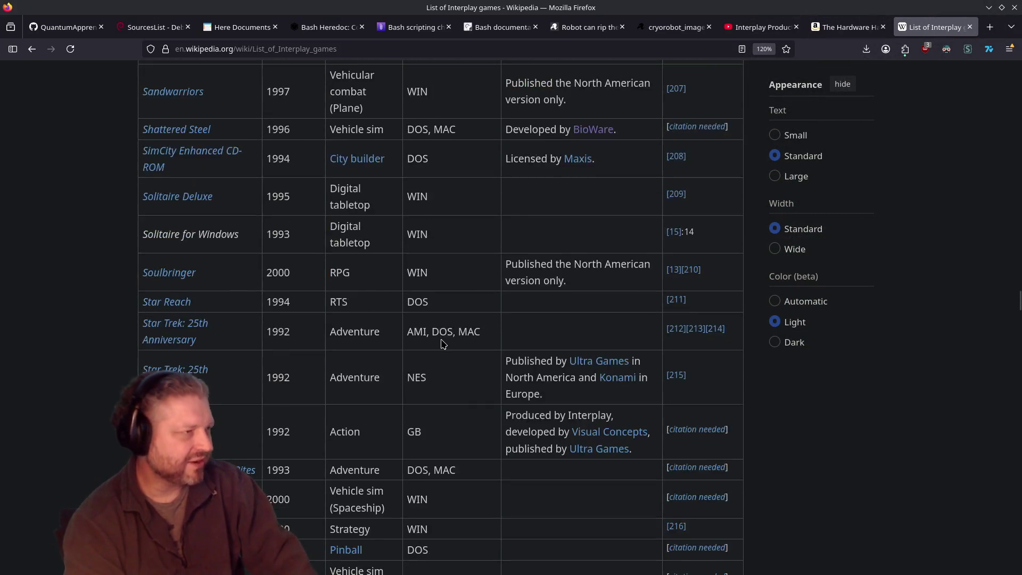
pyautogui.scroll(-3, 443, 344)
pyautogui.scroll(-2, 443, 344)
pyautogui.scroll(2, 443, 344)
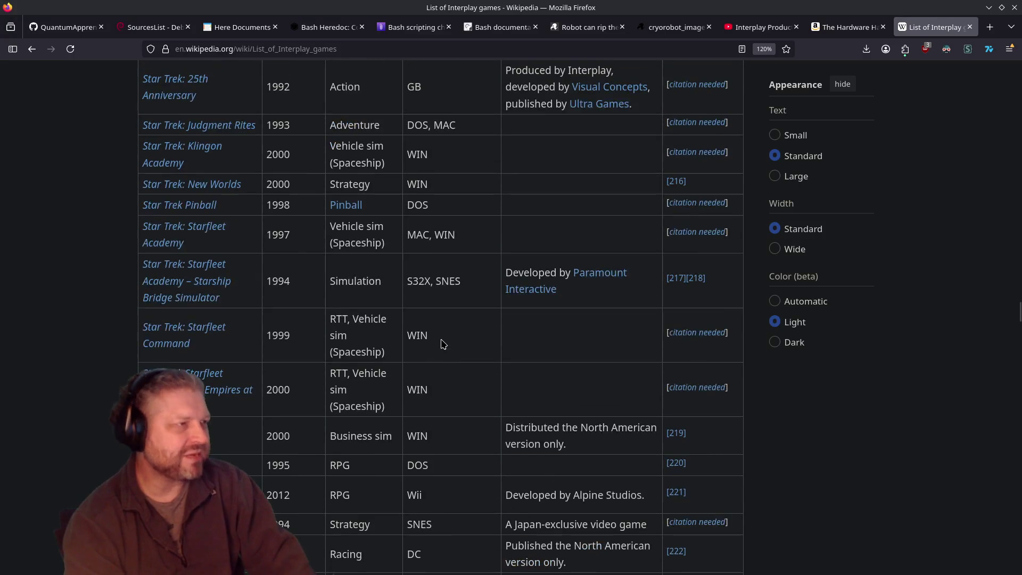
# Step: Clear the Star Trek rows highlight and highlight the Baldur's Gate rows instead
pyautogui.moveTo(443, 343); pyautogui.dragTo(97, 167)
pyautogui.click(462, 295)
pyautogui.scroll(-4, 462, 297)
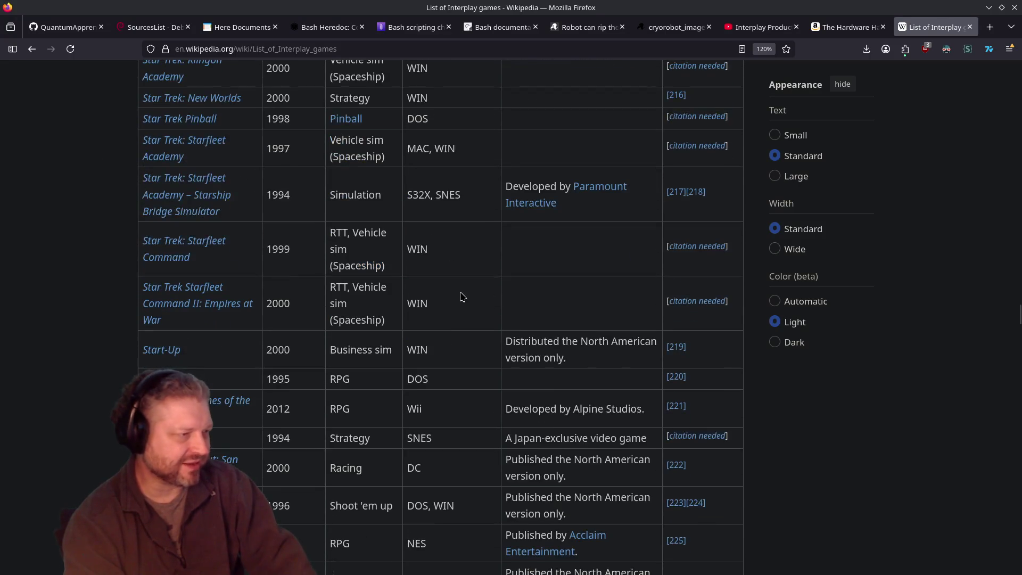
pyautogui.scroll(-3, 462, 296)
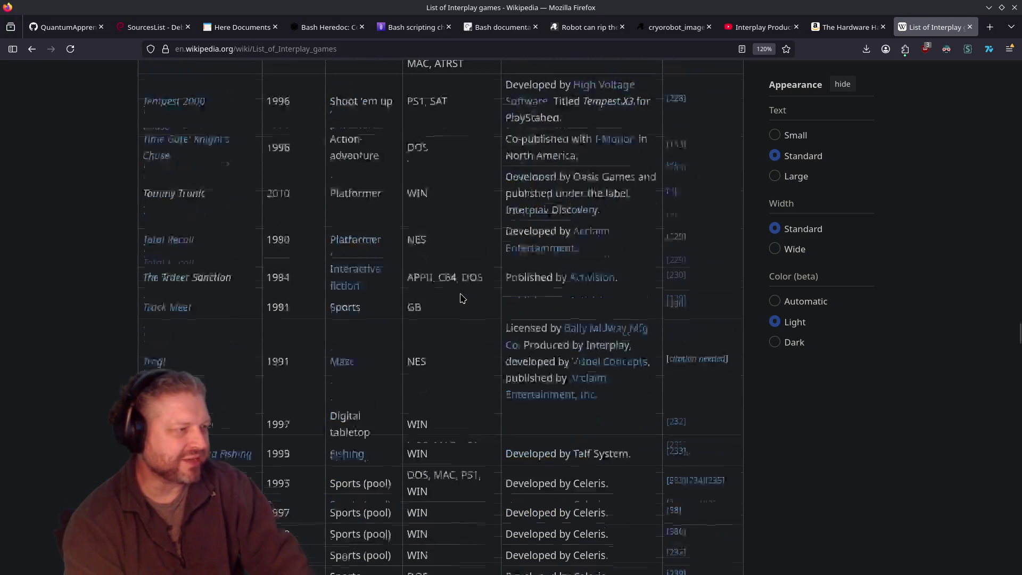
pyautogui.scroll(-4, 461, 296)
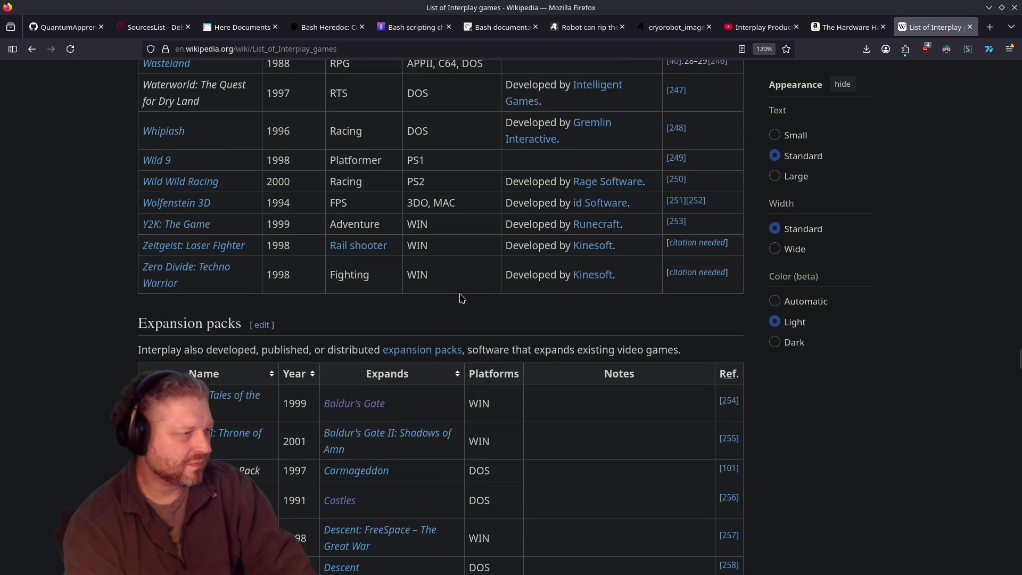
pyautogui.scroll(20, 461, 298)
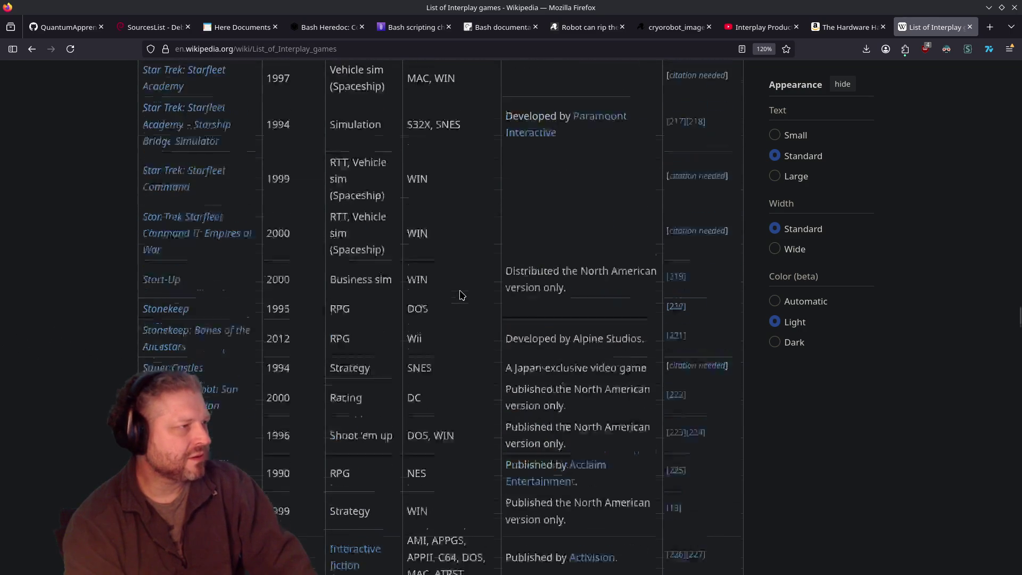
pyautogui.scroll(20, 460, 296)
pyautogui.scroll(20, 461, 294)
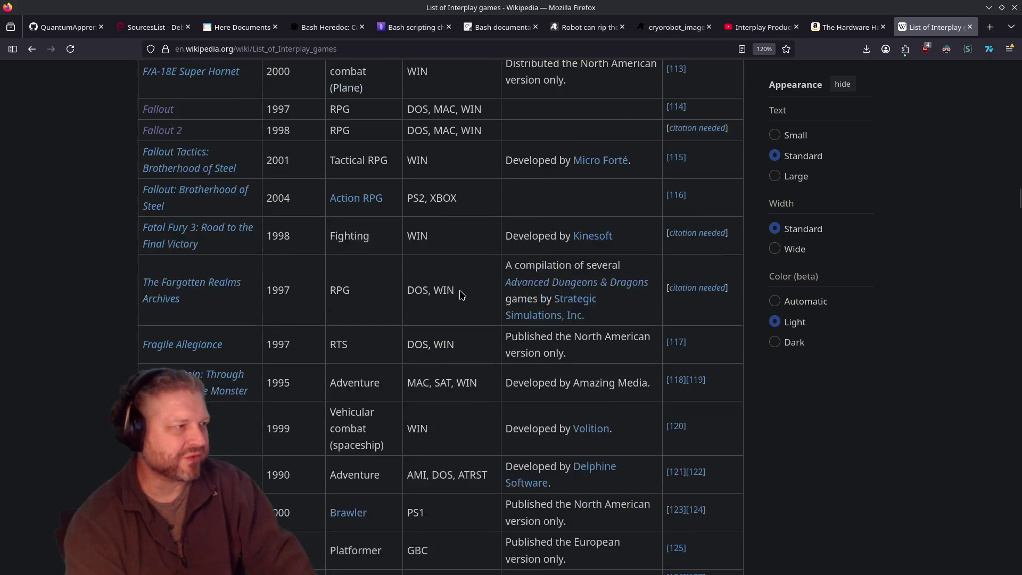
pyautogui.scroll(10, 461, 294)
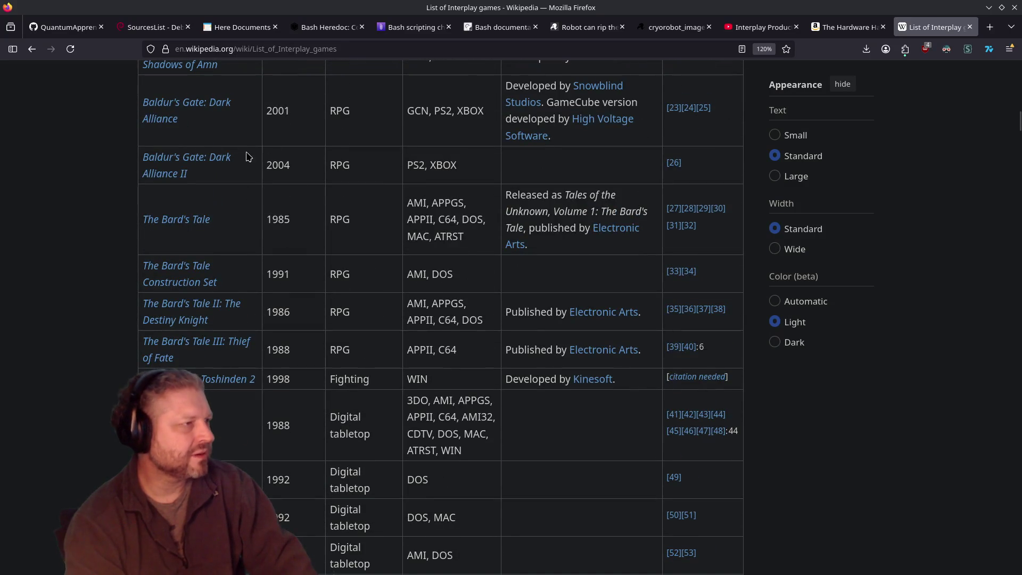
pyautogui.moveTo(297, 223); pyautogui.dragTo(86, 114)
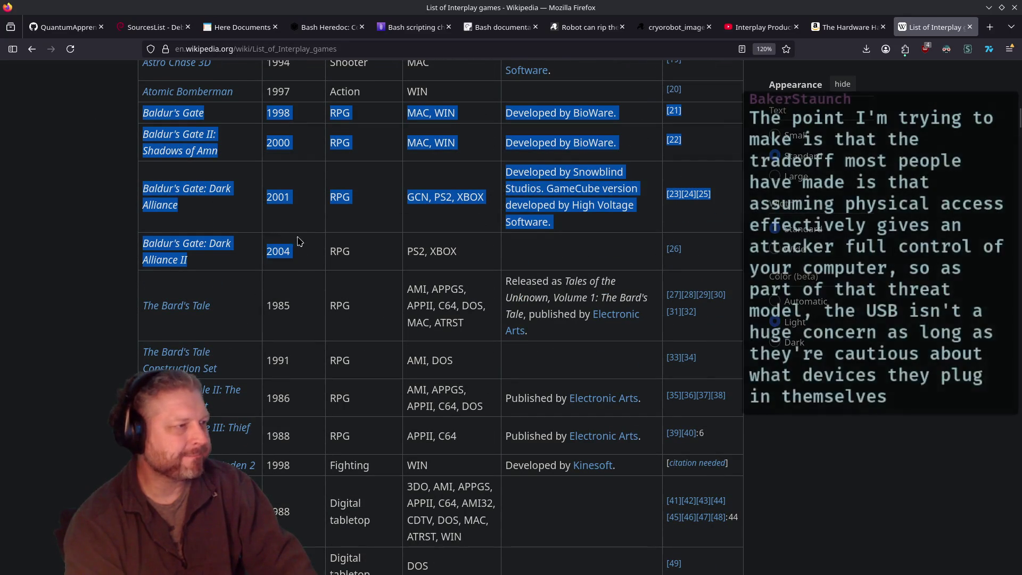
# Step: Clear the Baldur's Gate and Bard's Tale highlights, then highlight the Descent through FreeSpace – The Great War rows
pyautogui.click(349, 319)
pyautogui.scroll(-3, 273, 279)
pyautogui.moveTo(330, 253); pyautogui.dragTo(281, 183)
pyautogui.click(365, 203)
pyautogui.scroll(-9, 365, 202)
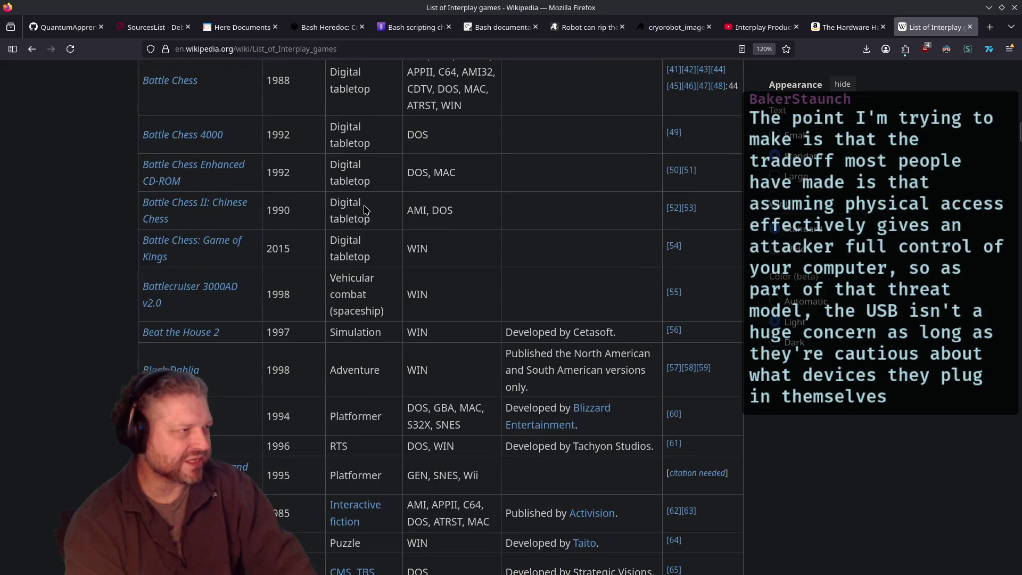
pyautogui.scroll(-11, 365, 209)
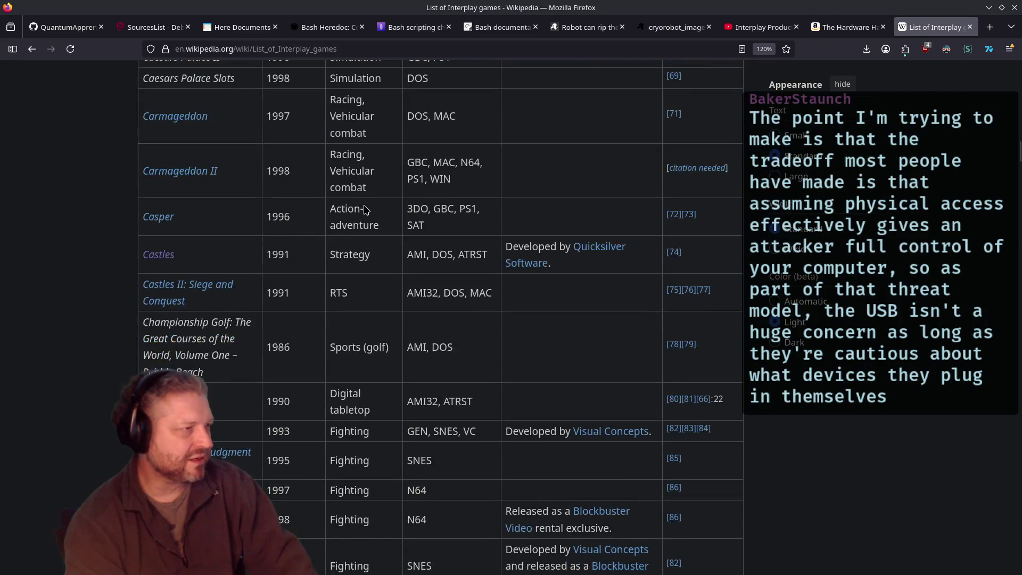
pyautogui.scroll(-10, 365, 209)
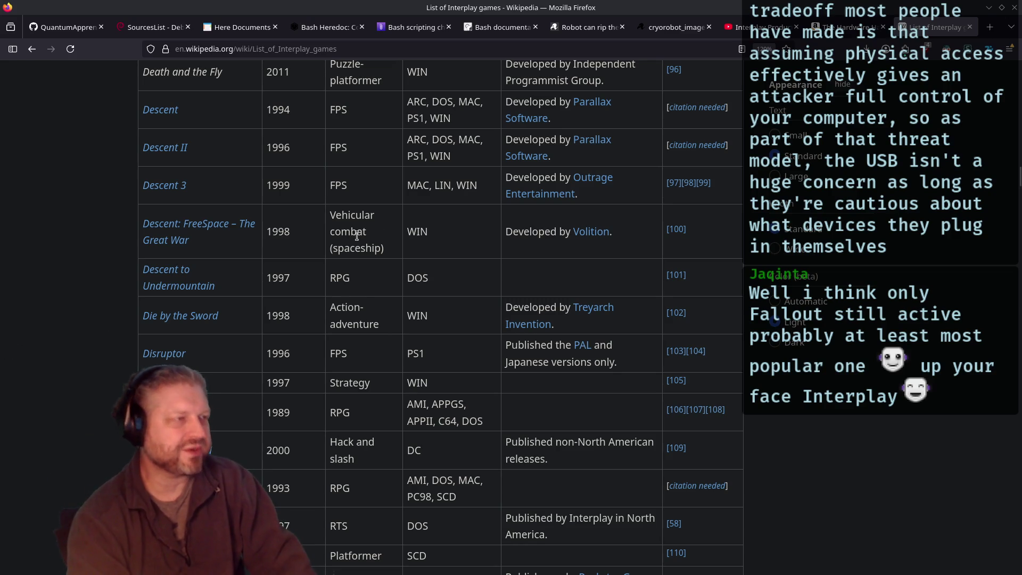
pyautogui.moveTo(430, 234)
pyautogui.mouseDown()
pyautogui.moveTo(62, 109)
pyautogui.moveTo(83, 122)
pyautogui.mouseUp()
pyautogui.moveTo(319, 229)
pyautogui.mouseDown()
pyautogui.moveTo(119, 232)
pyautogui.moveTo(106, 209)
pyautogui.moveTo(88, 208)
pyautogui.mouseUp()
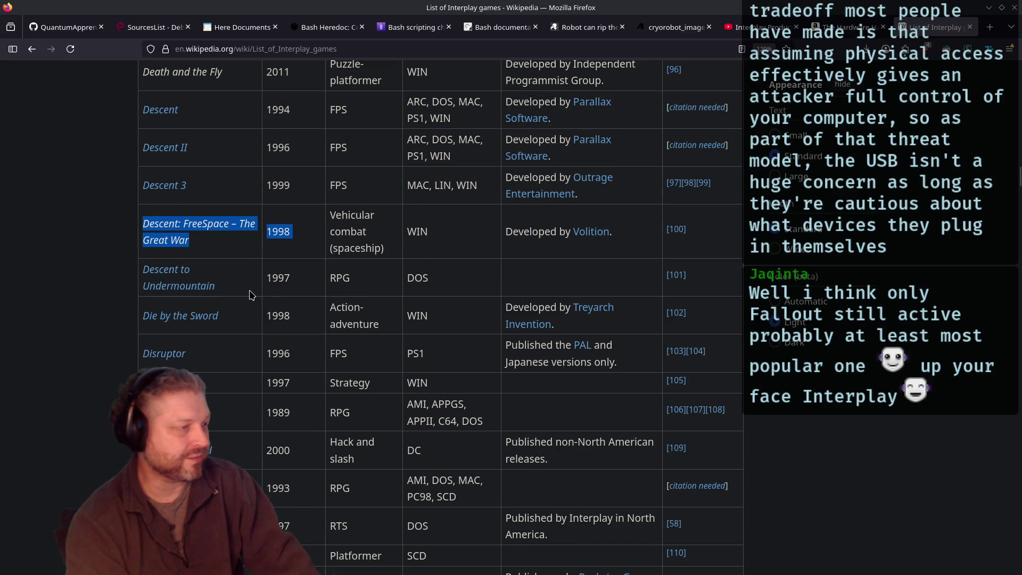
pyautogui.moveTo(397, 248); pyautogui.dragTo(114, 218)
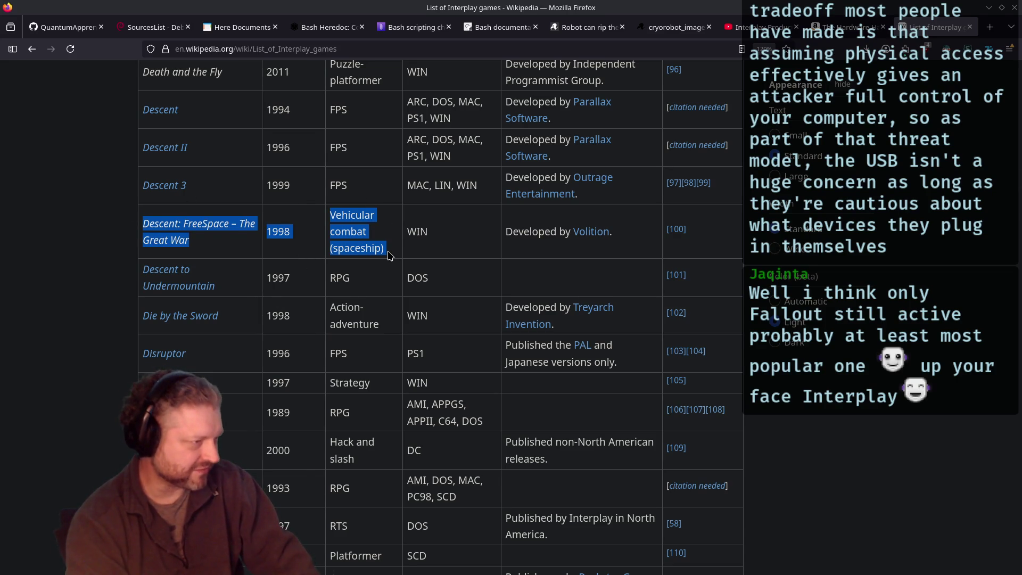
# Step: Highlight the FreeSpace 2 developer note further down, then clear it
pyautogui.scroll(-10, 388, 255)
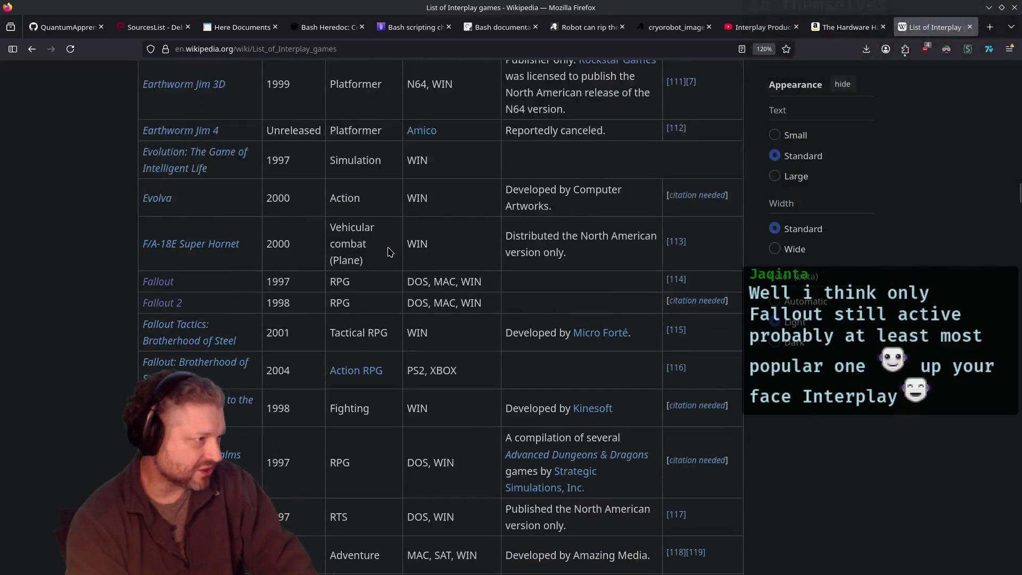
pyautogui.scroll(-2, 389, 250)
pyautogui.scroll(-2, 387, 248)
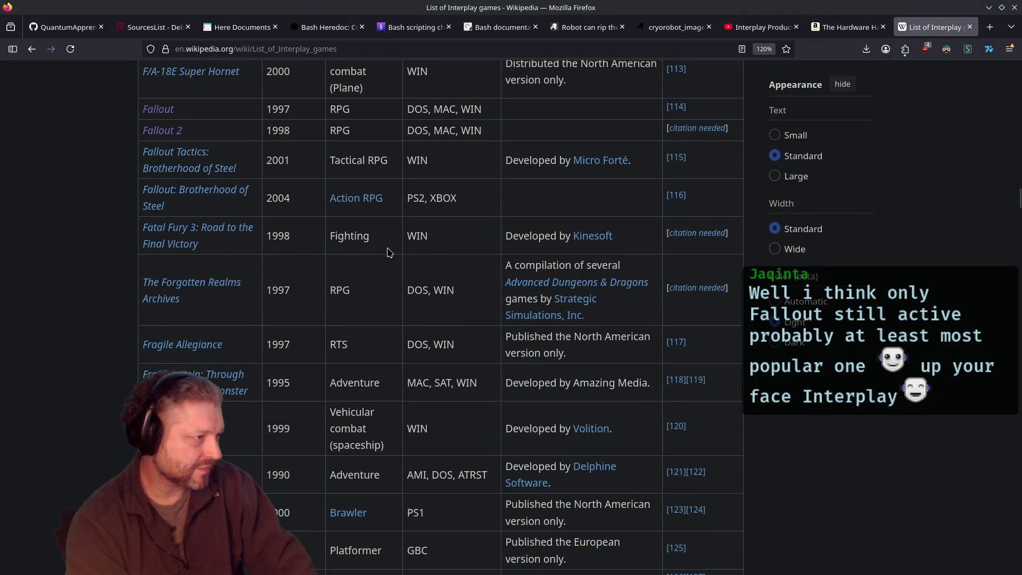
pyautogui.scroll(-2, 389, 252)
pyautogui.moveTo(386, 361); pyautogui.dragTo(102, 319)
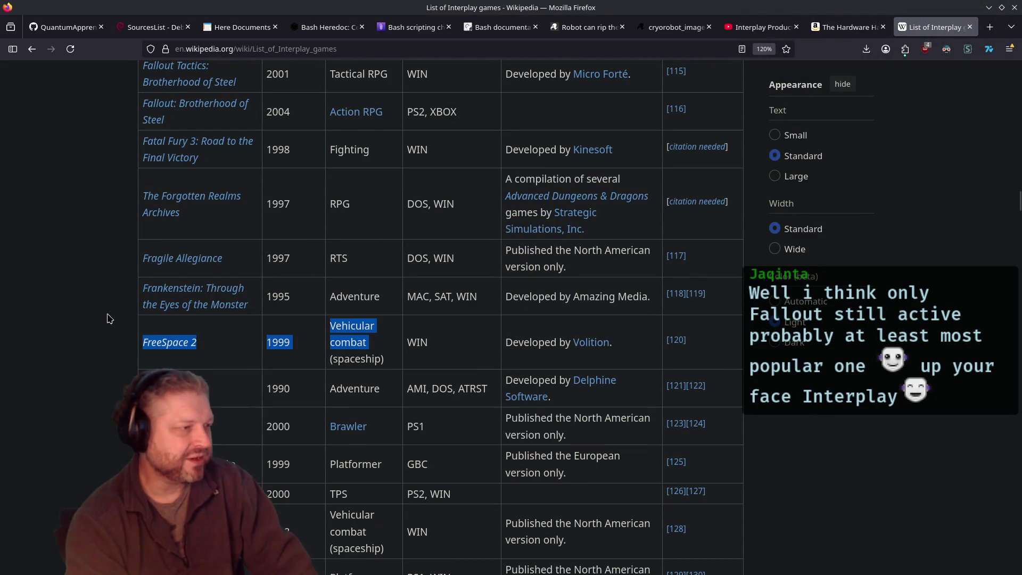
pyautogui.moveTo(416, 346)
pyautogui.mouseDown()
pyautogui.moveTo(406, 376)
pyautogui.moveTo(215, 327)
pyautogui.mouseUp()
pyautogui.click(425, 359)
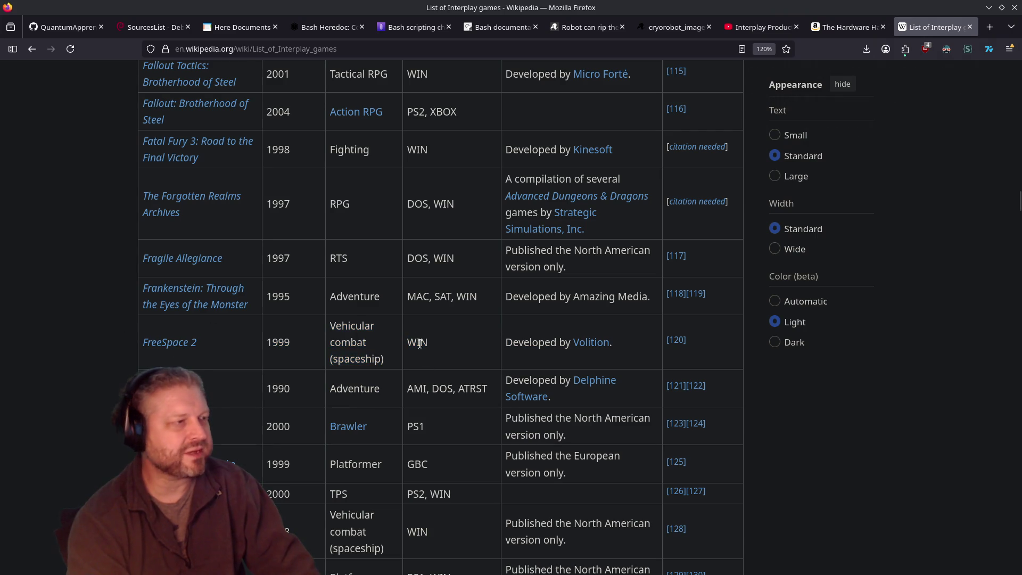
# Step: Select the Fallout and Fallout 2 rows, starting from Fallout 2's year 1998
pyautogui.scroll(4, 357, 257)
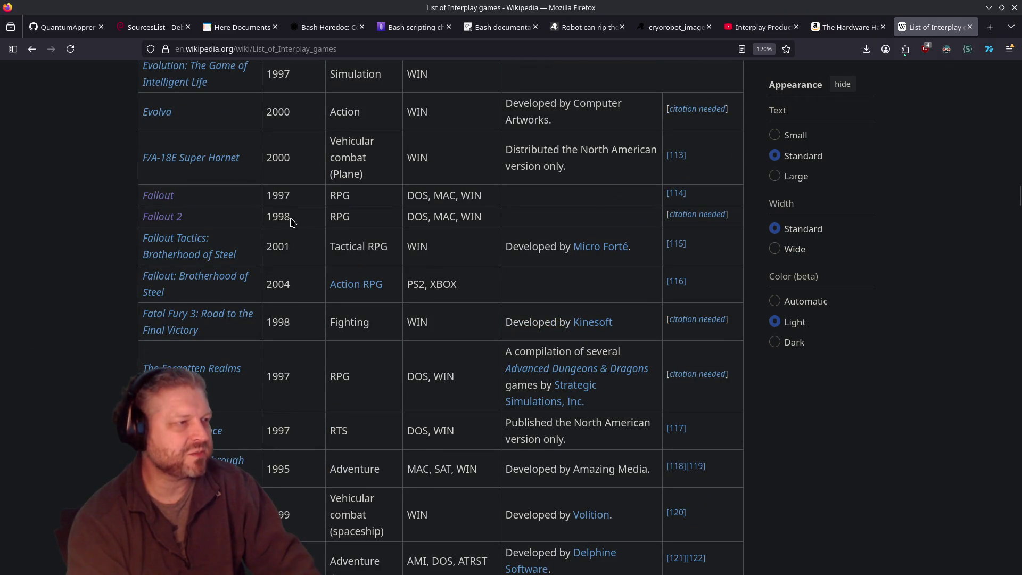
pyautogui.doubleClick(289, 217)
pyautogui.moveTo(289, 218); pyautogui.dragTo(132, 195)
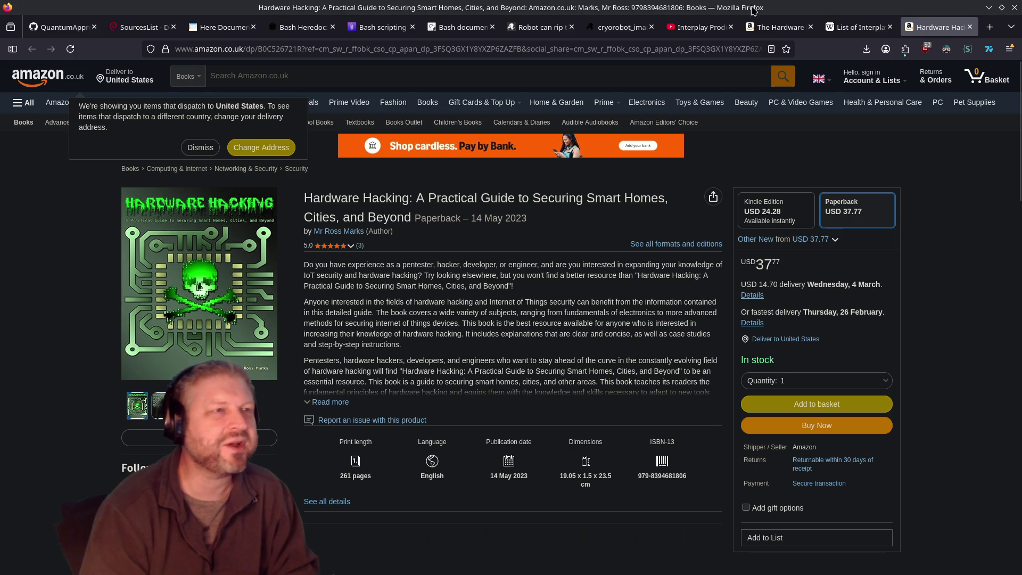
# Step: Leave the Amazon paperback page for the List of Interplay games tab
pyautogui.click(857, 27)
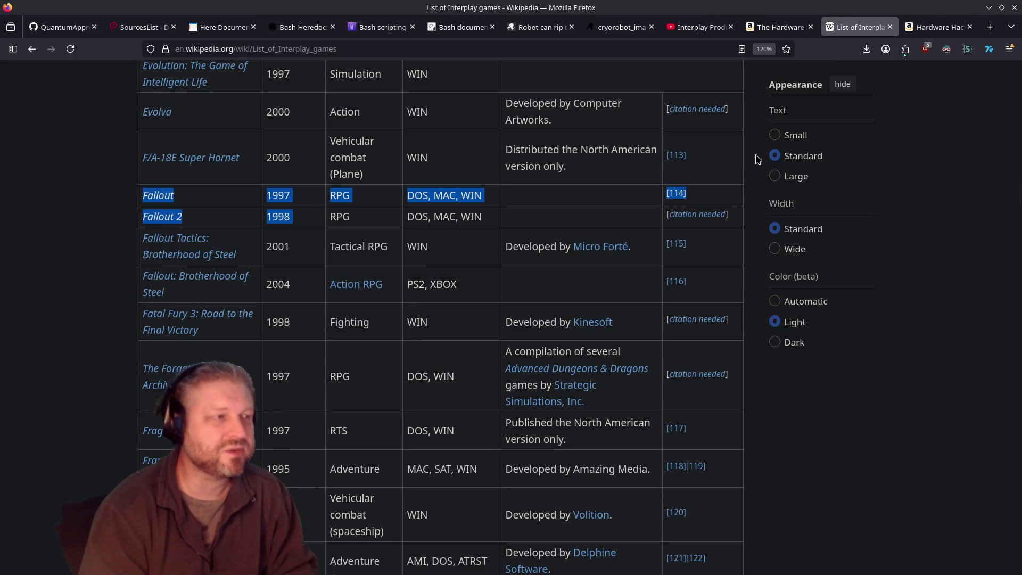
# Step: Reduce the Fallout selection to just the Fallout 2 entry, then scroll up the table
pyautogui.click(217, 233)
pyautogui.tripleClick(222, 221)
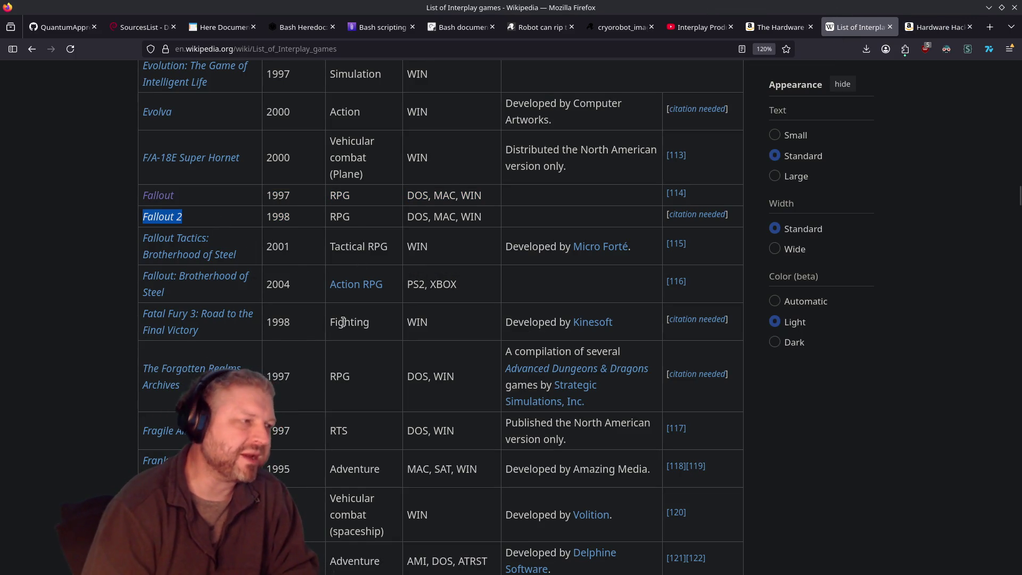
pyautogui.scroll(3, 320, 336)
pyautogui.scroll(3, 320, 336)
pyautogui.scroll(3, 318, 335)
pyautogui.scroll(-3, 316, 334)
pyautogui.scroll(-6, 314, 333)
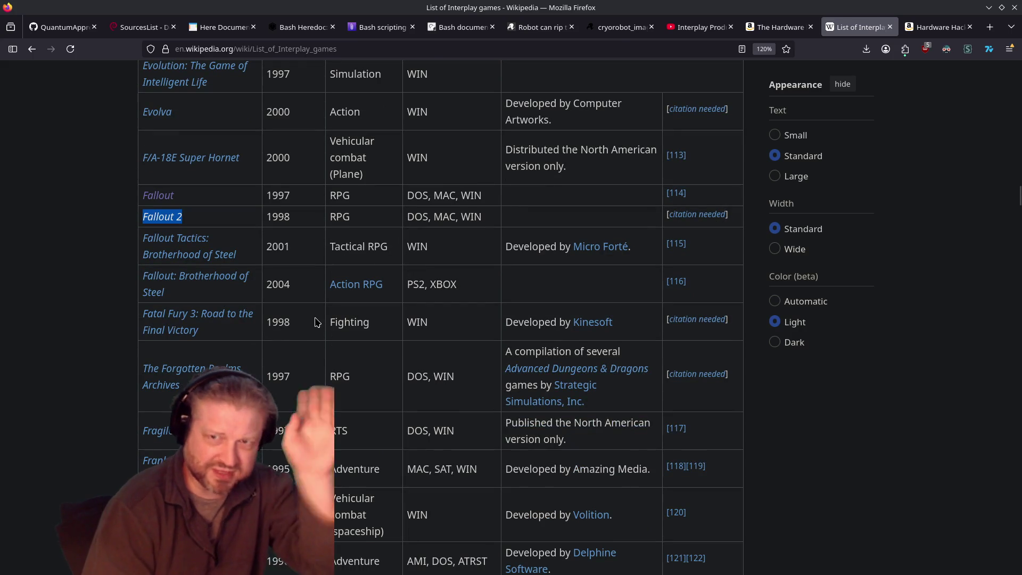
pyautogui.scroll(15, 319, 322)
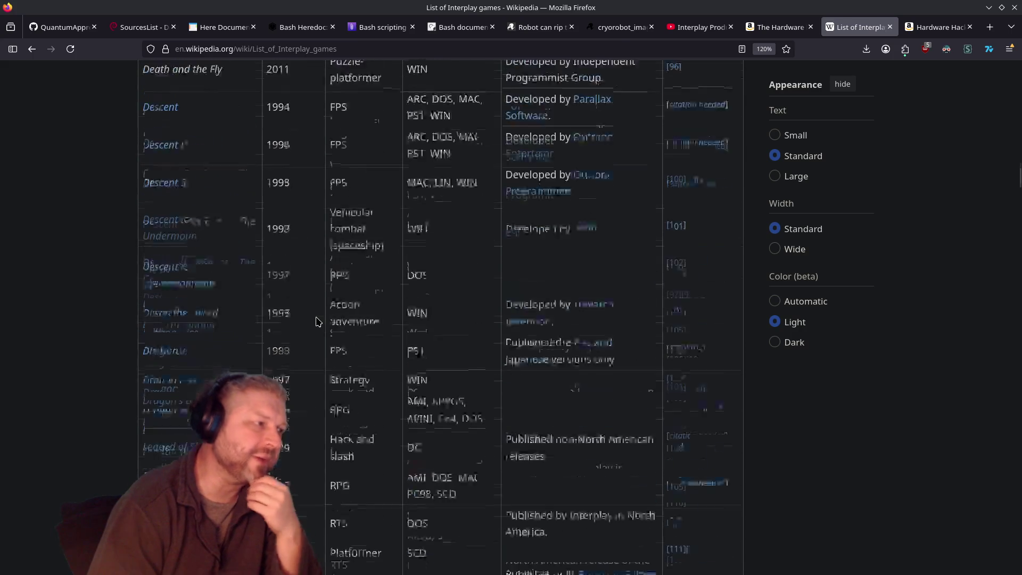
pyautogui.scroll(15, 318, 322)
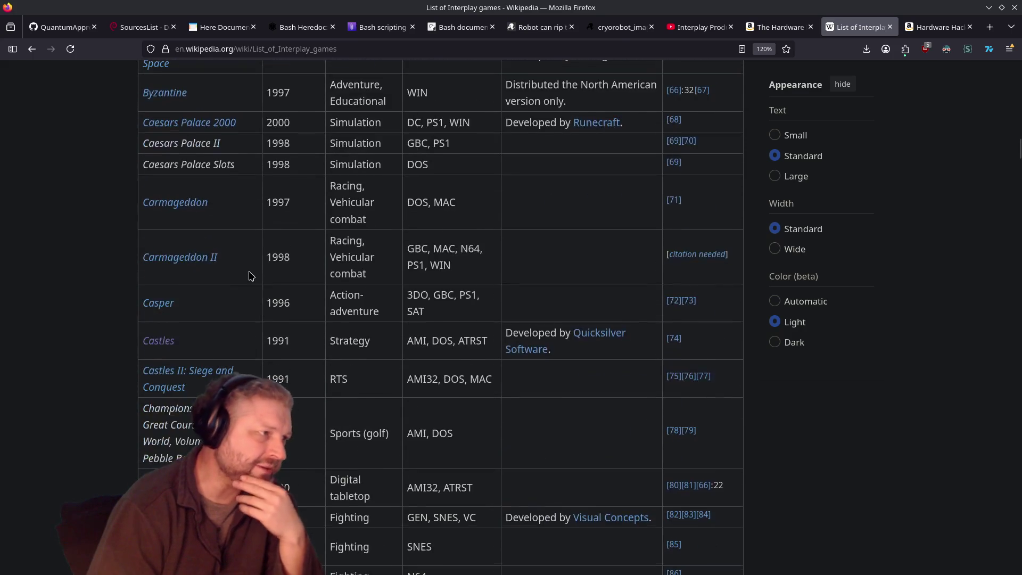
pyautogui.scroll(15, 251, 276)
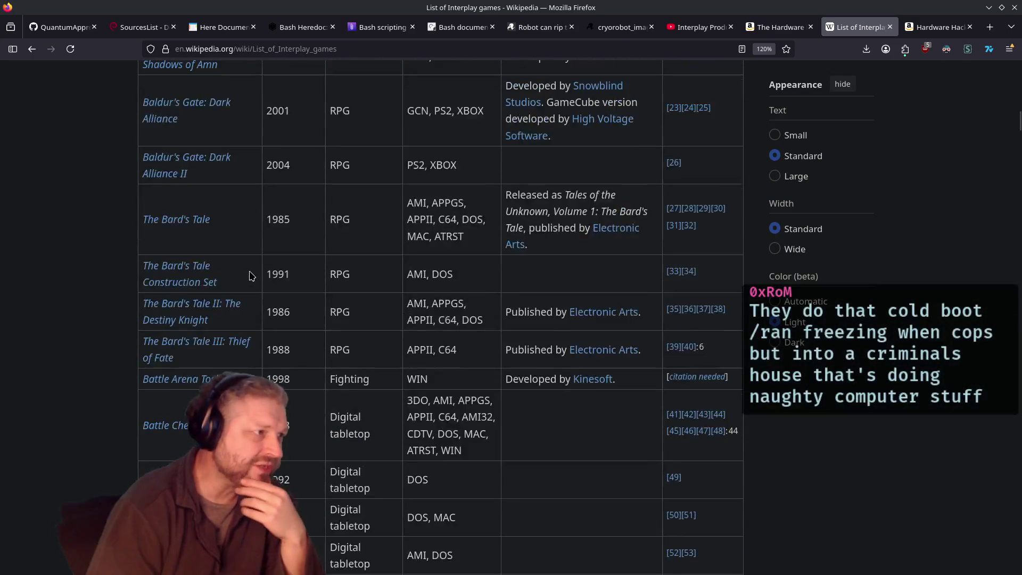
# Step: Select the Baldur's Gate II through Dark Alliance II rows, then open a blank new tab
pyautogui.moveTo(305, 325)
pyautogui.mouseDown()
pyautogui.moveTo(277, 327)
pyautogui.moveTo(237, 216)
pyautogui.moveTo(71, 203)
pyautogui.moveTo(88, 218)
pyautogui.moveTo(63, 227)
pyautogui.moveTo(61, 267)
pyautogui.mouseUp()
pyautogui.moveTo(285, 353)
pyautogui.mouseDown()
pyautogui.moveTo(43, 313)
pyautogui.moveTo(230, 372)
pyautogui.mouseUp()
pyautogui.click(296, 281)
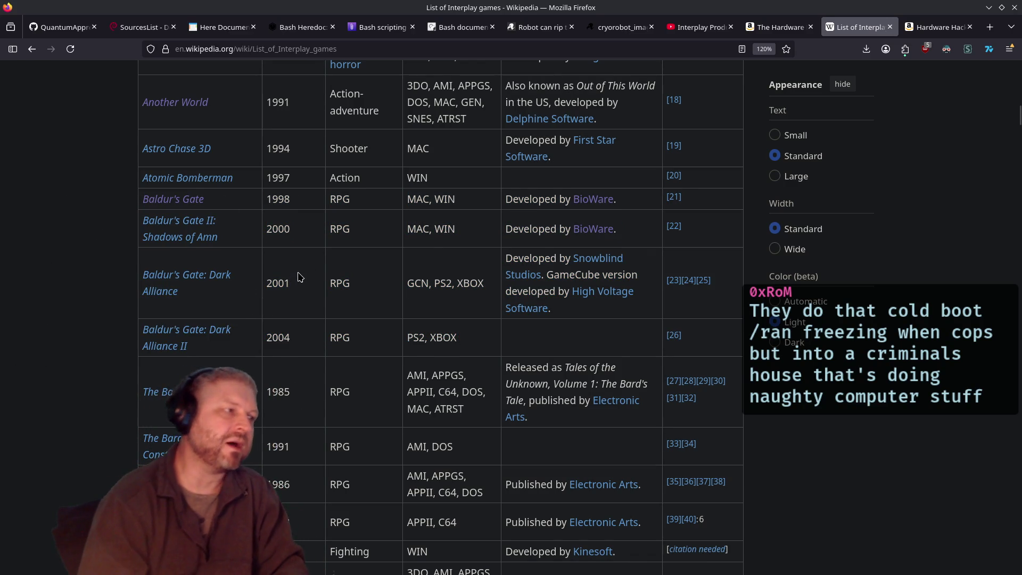
pyautogui.scroll(-3, 296, 281)
pyautogui.click(990, 28)
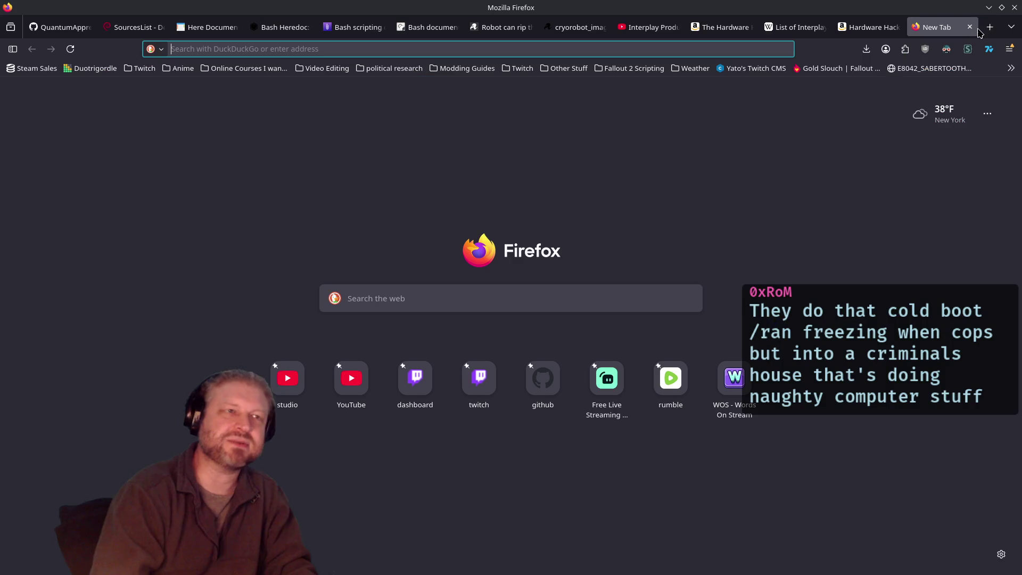
# Step: Search 'baldurs gate sales' and view SteamDB's Baldur's Gate 3 price history, then return
pyautogui.write('baldur')
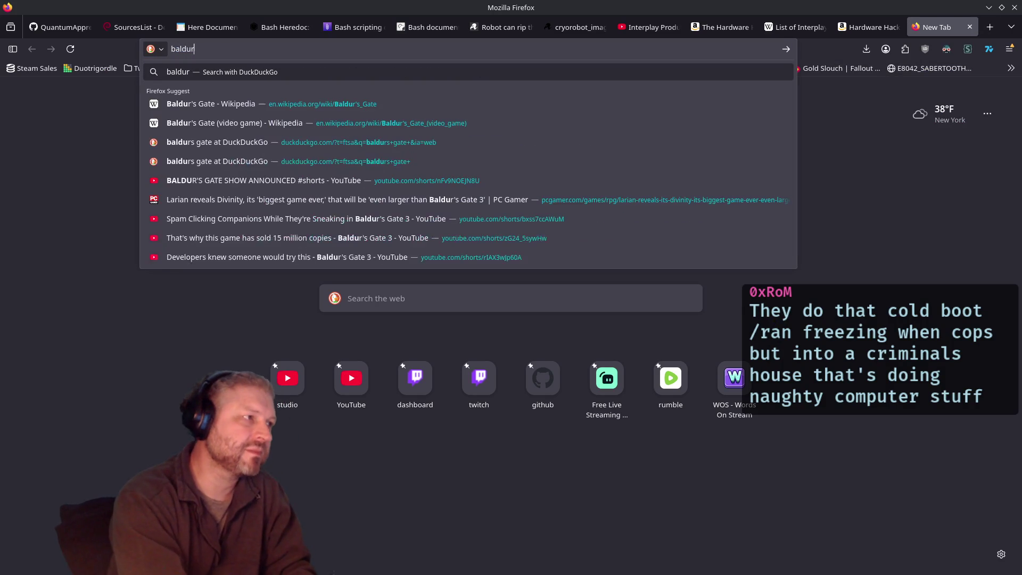
pyautogui.write('s gate sales')
pyautogui.press('Return')
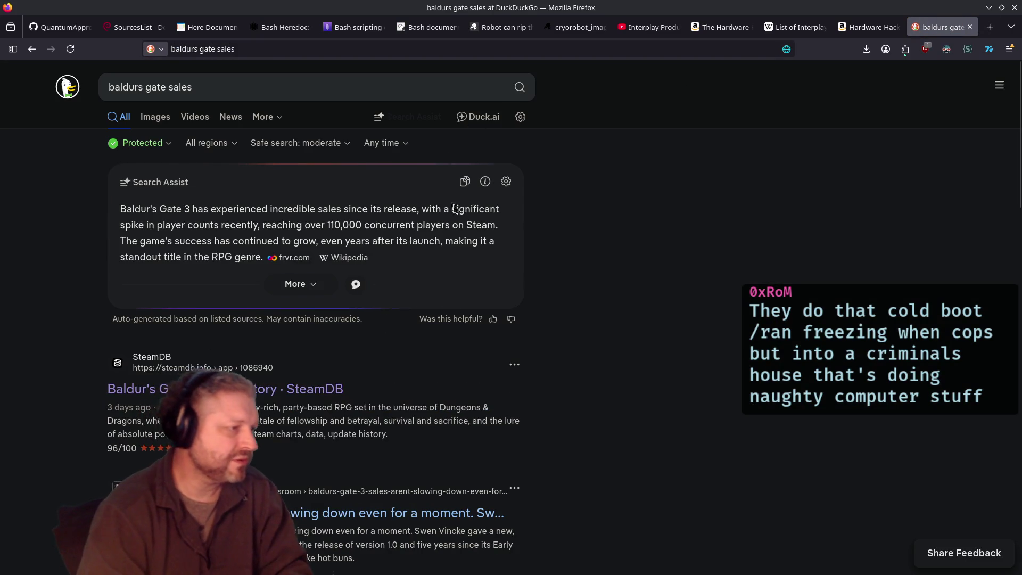
pyautogui.scroll(-3, 372, 213)
pyautogui.click(272, 217)
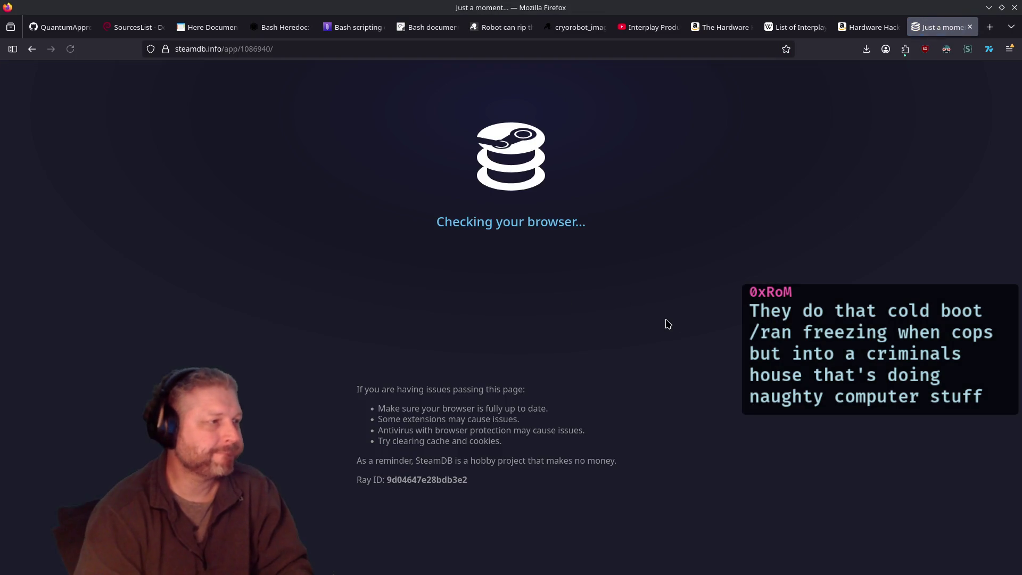
pyautogui.scroll(-5, 838, 389)
pyautogui.scroll(2, 838, 389)
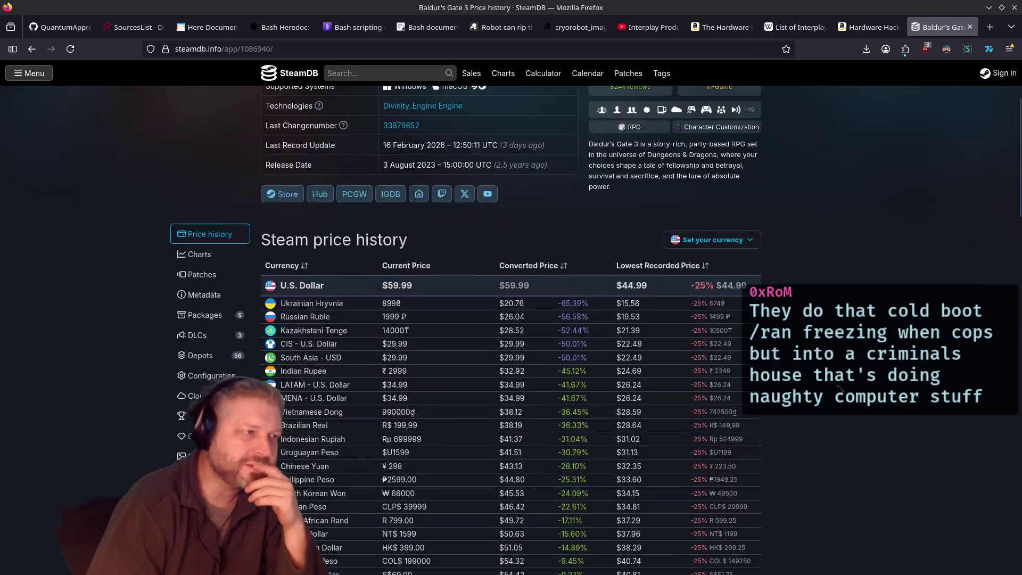
pyautogui.scroll(3, 830, 372)
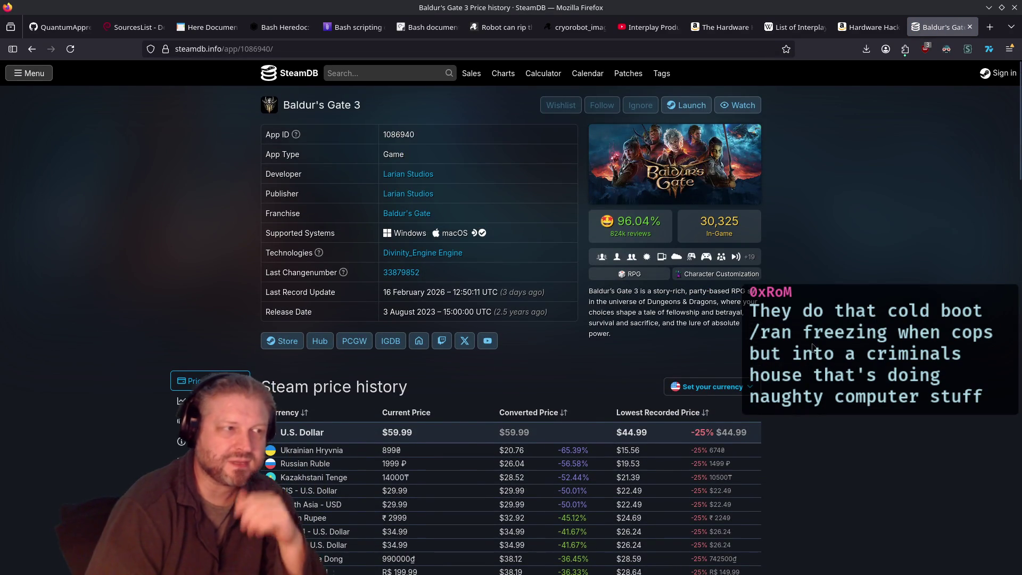
pyautogui.hotkey('alt', 'Left')
# Step: Revisit the SteamDB Baldur's Gate 3 page, scroll through it, and return to the results
pyautogui.scroll(3, 341, 351)
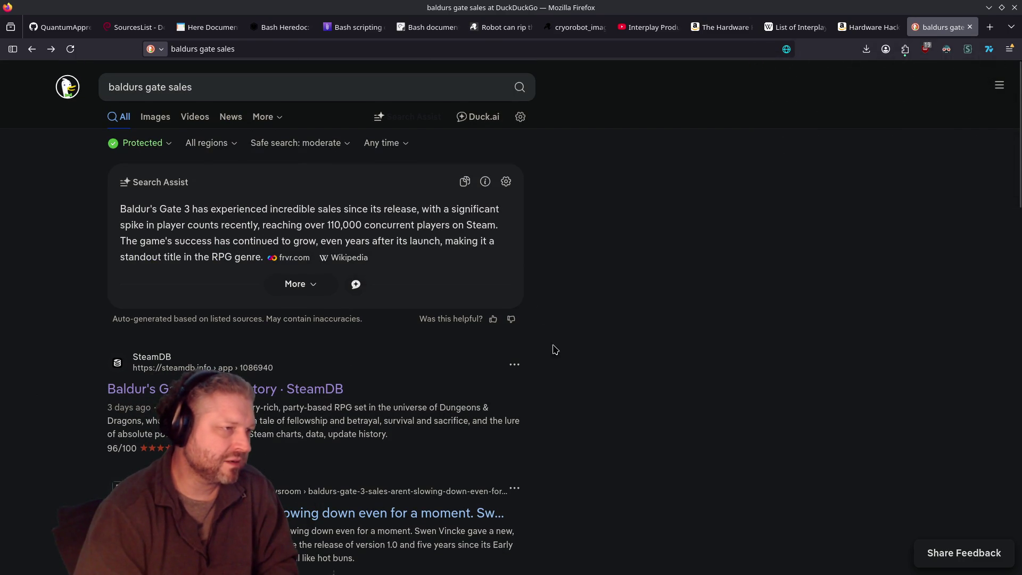
pyautogui.scroll(-5, 360, 358)
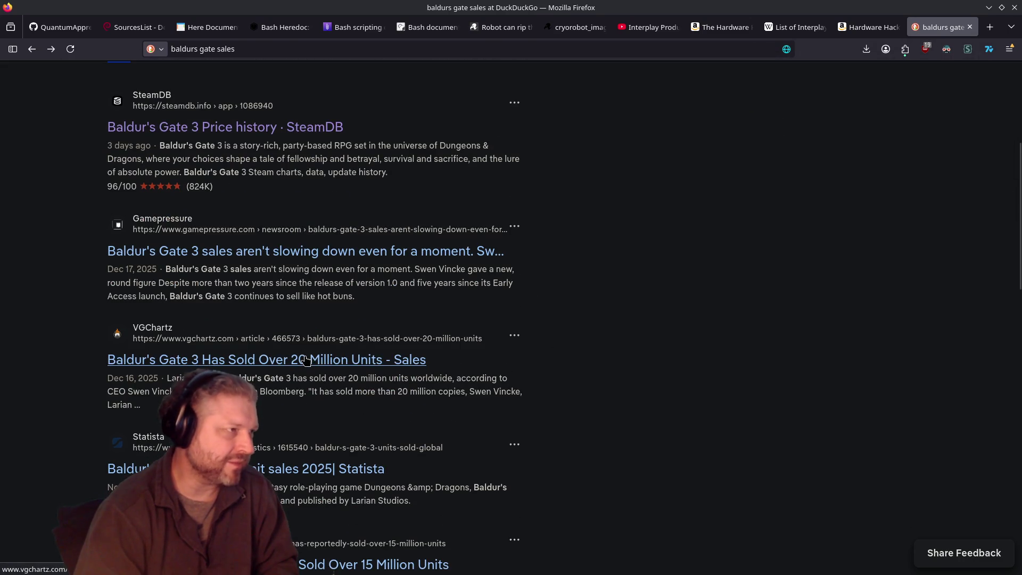
pyautogui.scroll(5, 306, 360)
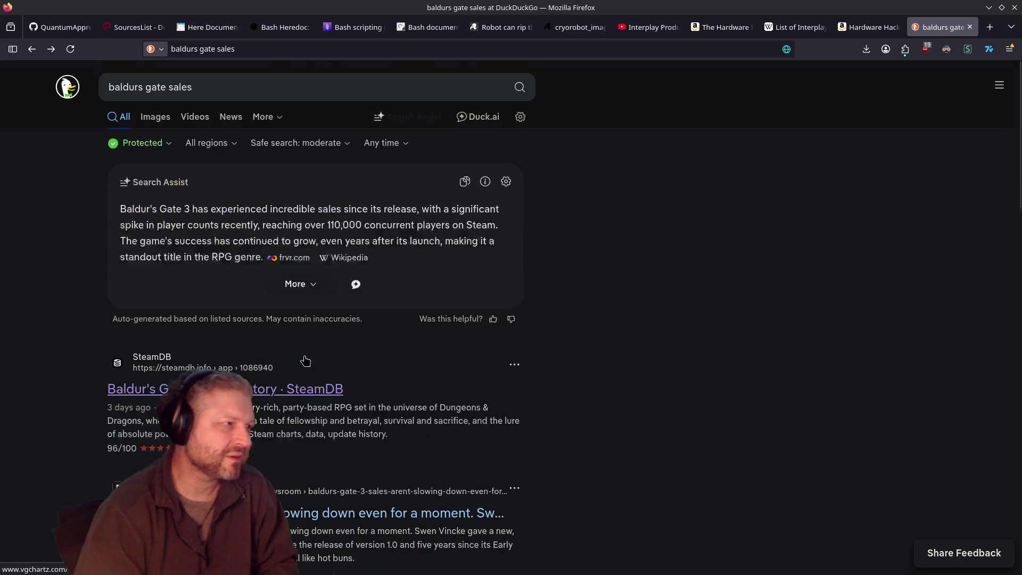
pyautogui.click(315, 386)
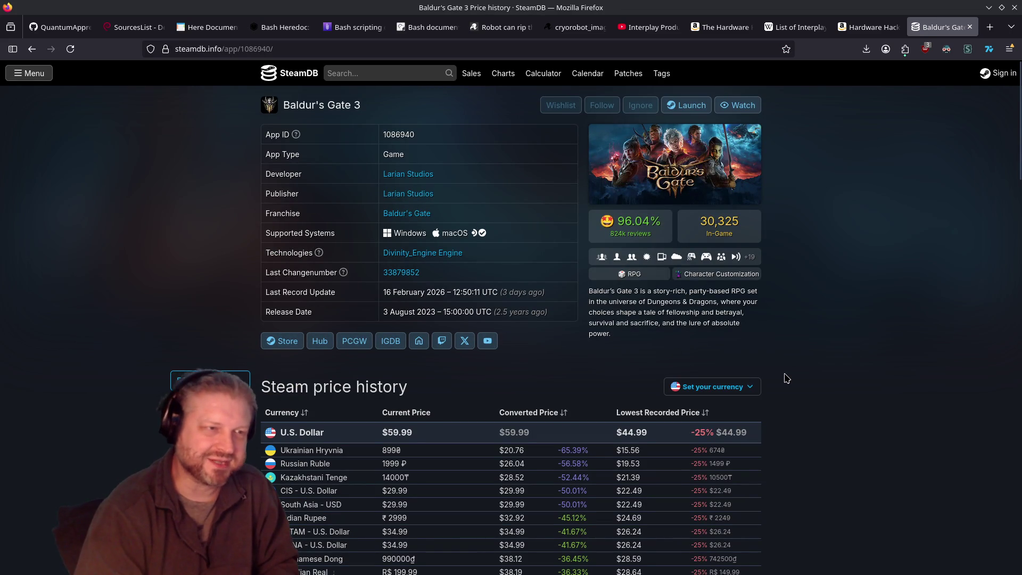
pyautogui.scroll(-10, 900, 412)
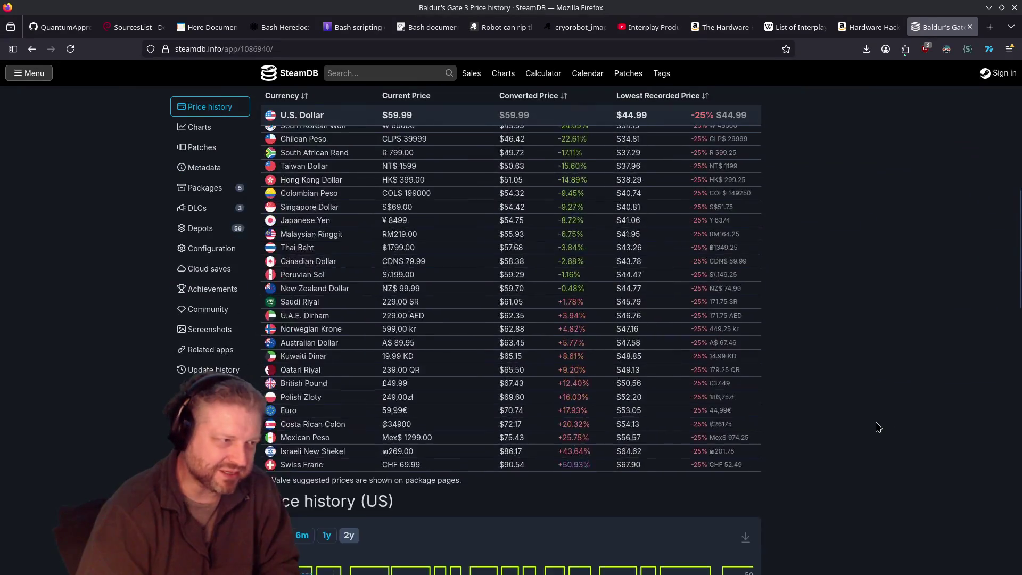
pyautogui.scroll(-5, 879, 428)
pyautogui.scroll(-4, 877, 427)
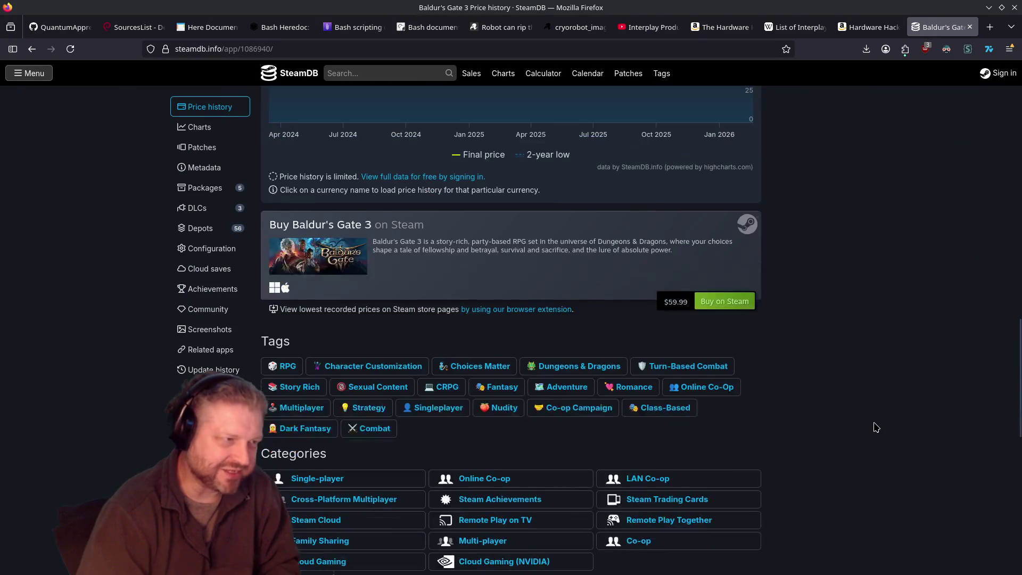
pyautogui.scroll(20, 876, 427)
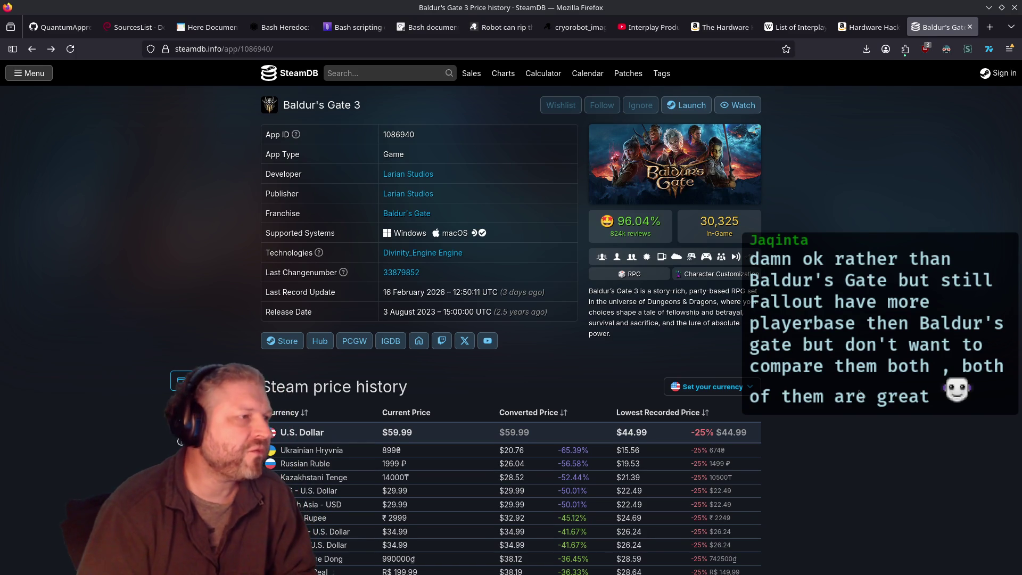
pyautogui.hotkey('alt', 'Left')
pyautogui.scroll(-2, 452, 326)
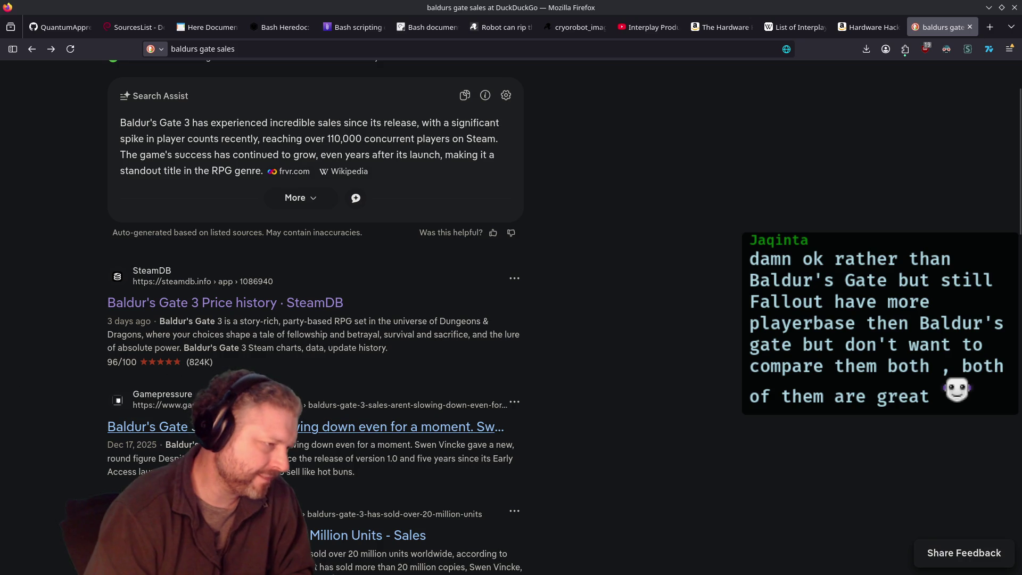
# Step: Read Gamepressure's Baldur's Gate 3 sales article, highlighting 'Divinity, Larian Studios'', then go back
pyautogui.click(436, 427)
pyautogui.scroll(-10, 559, 449)
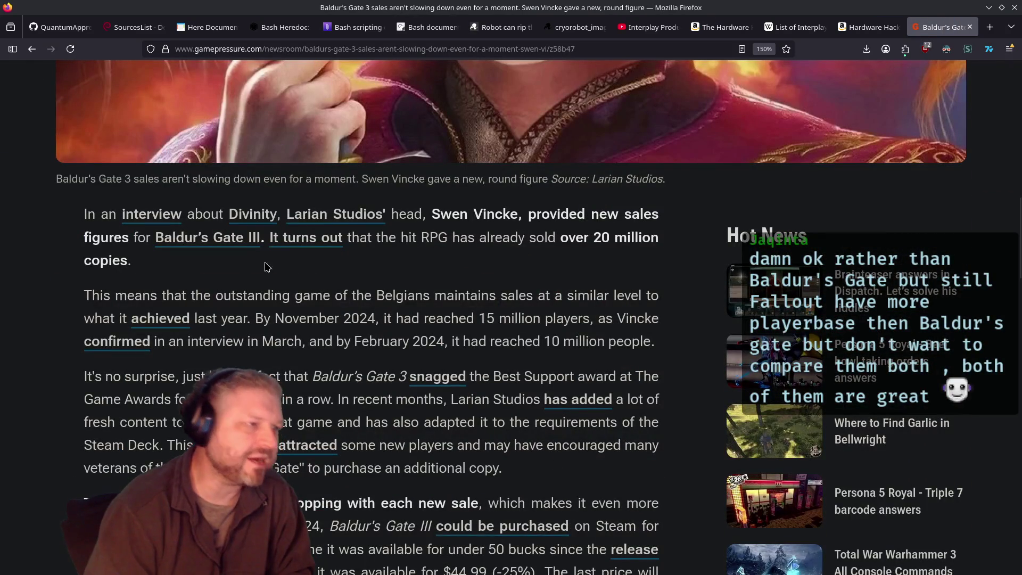
pyautogui.moveTo(398, 214); pyautogui.dragTo(223, 215)
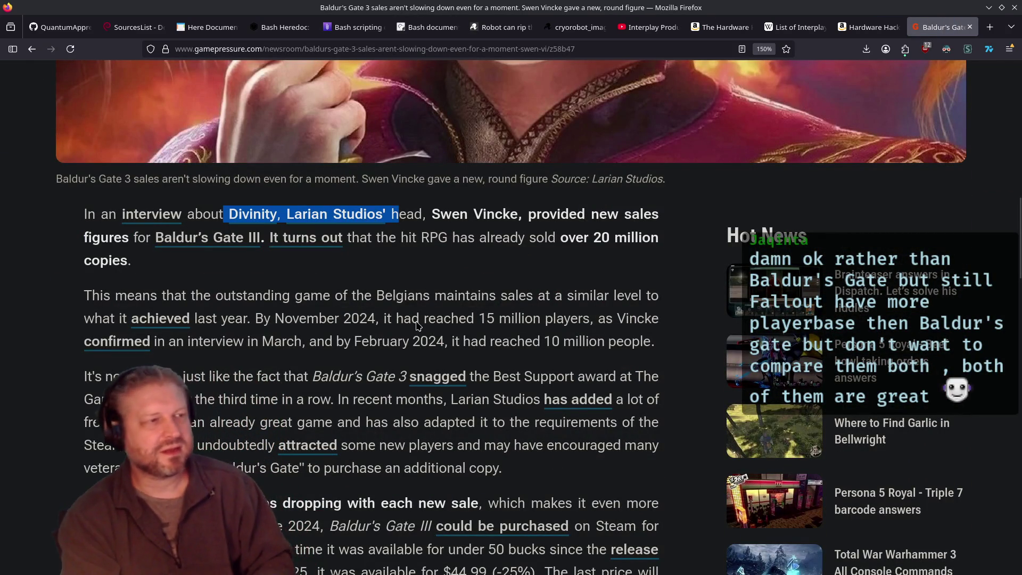
pyautogui.scroll(-8, 485, 353)
pyautogui.hotkey('alt', 'Left')
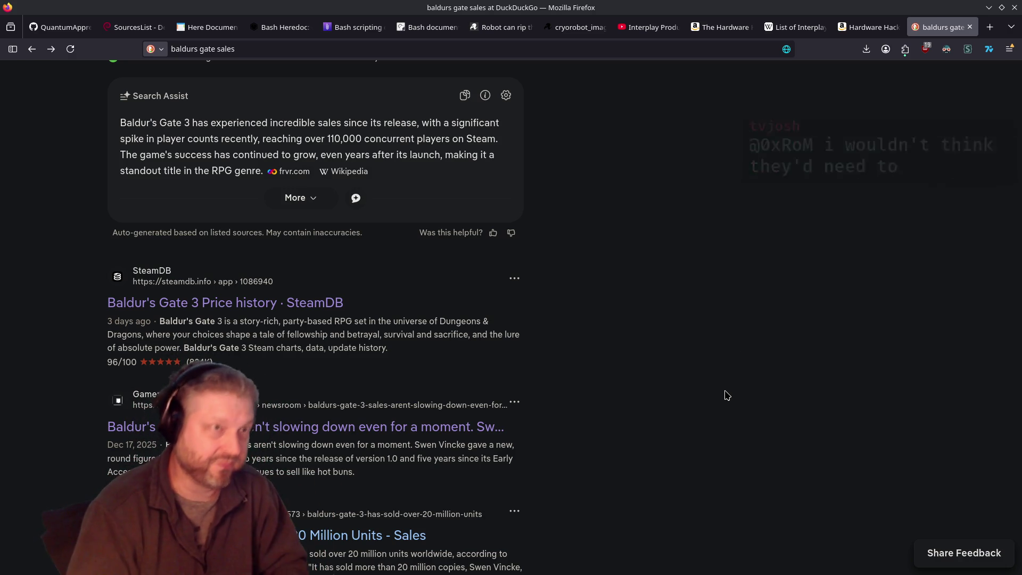
# Step: Go forward to the Gamepressure article and scroll through it again
pyautogui.scroll(2, 722, 234)
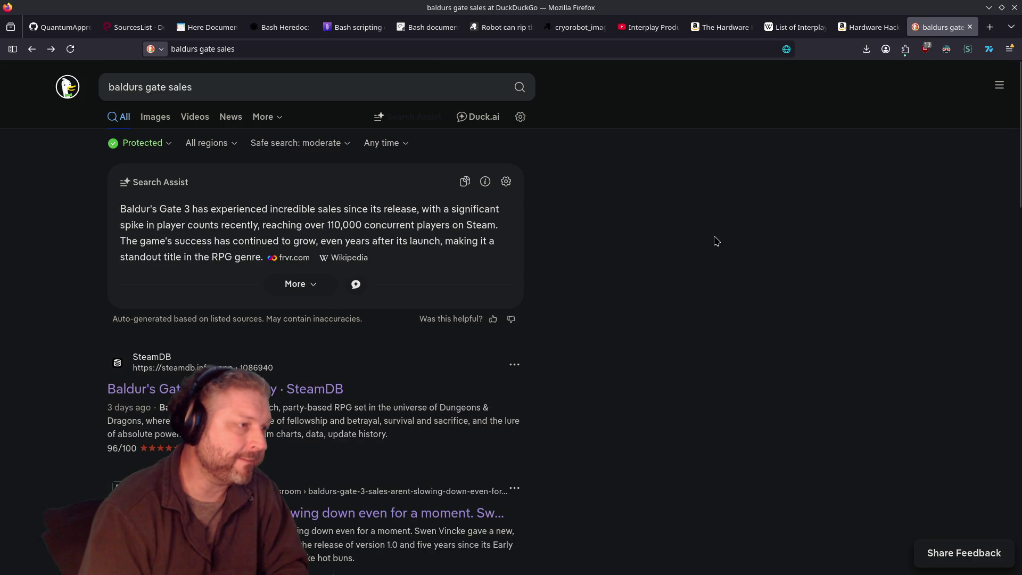
pyautogui.hotkey('alt', 'Right')
pyautogui.scroll(10, 632, 262)
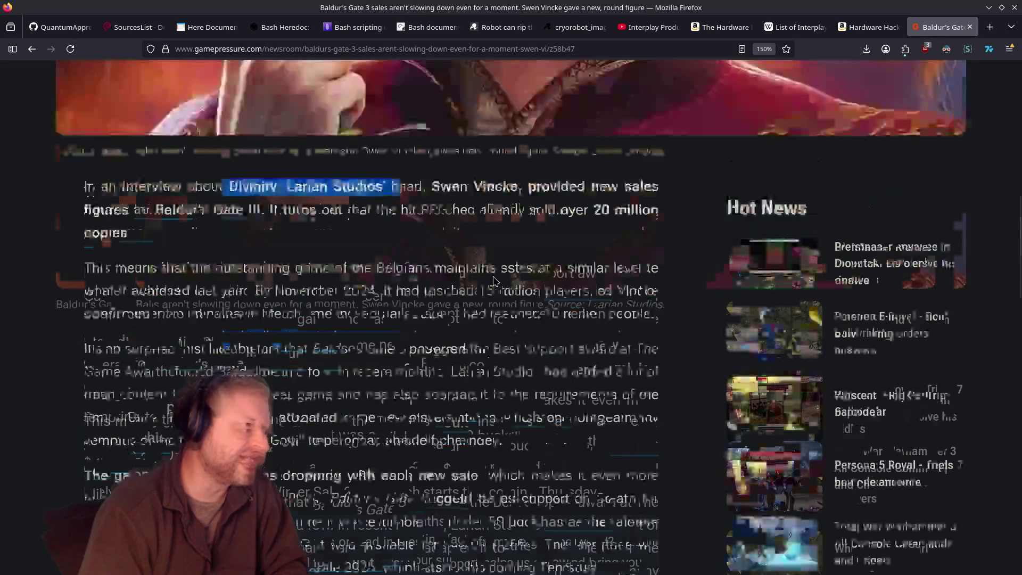
pyautogui.scroll(-2, 473, 296)
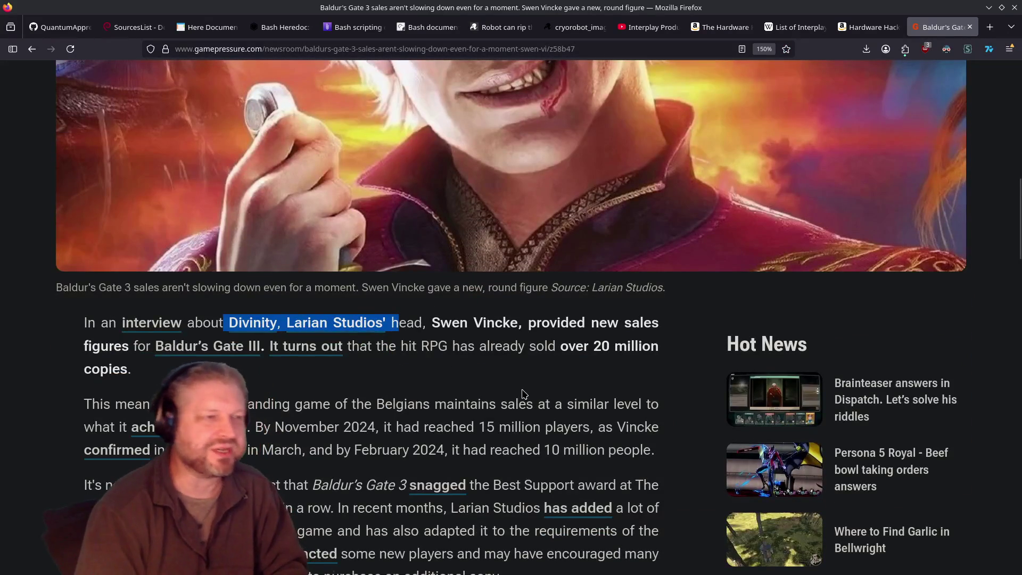
pyautogui.scroll(-2, 520, 407)
# Step: Return to the 'baldurs gate sales' DuckDuckGo results and close that tab
pyautogui.hotkey('alt', 'Left')
pyautogui.scroll(-4, 439, 379)
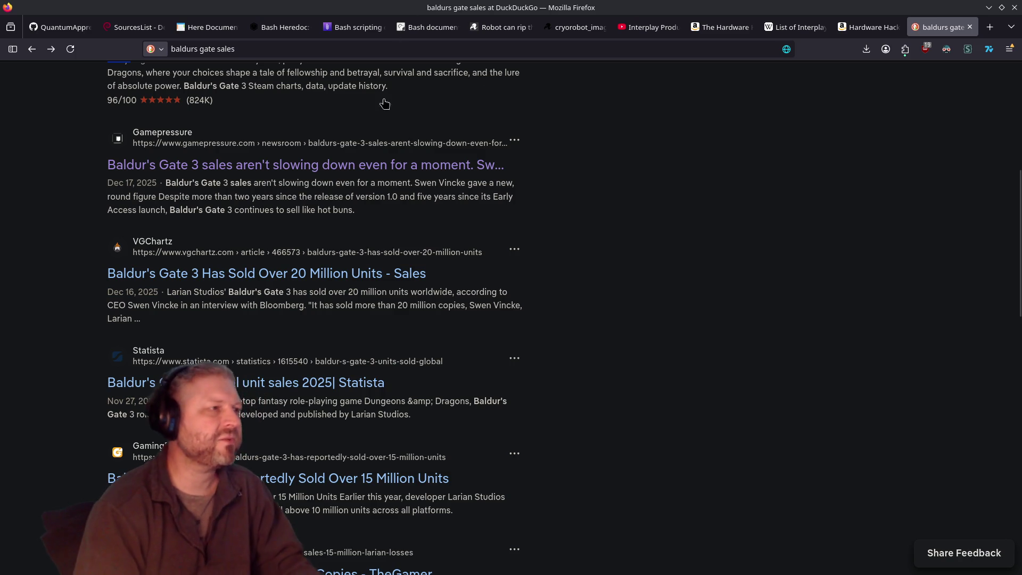
pyautogui.scroll(6, 395, 175)
pyautogui.click(970, 26)
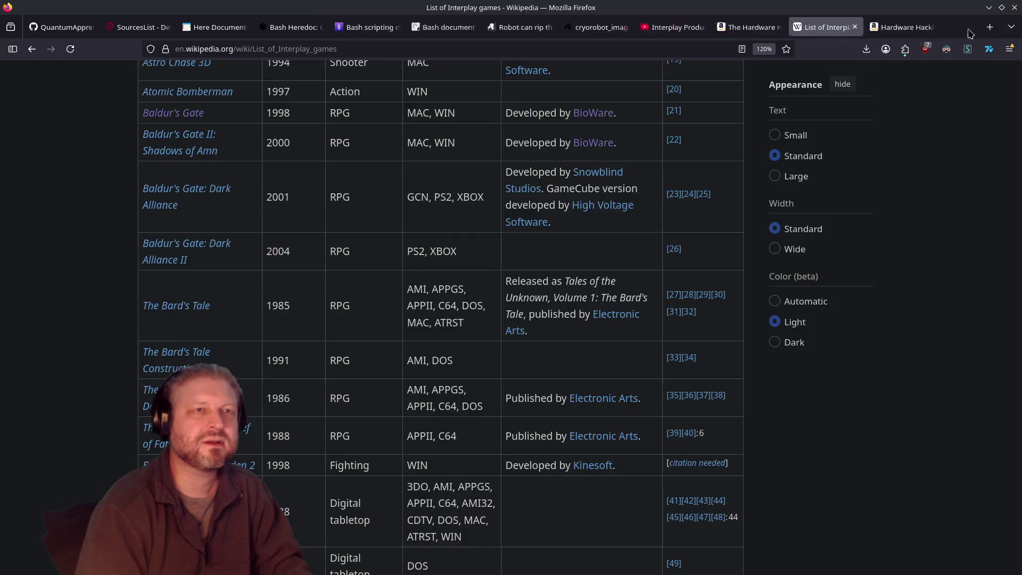
# Step: In a new tab, search YouTube for 'erase computers scene the core'
pyautogui.click(990, 27)
pyautogui.click(358, 390)
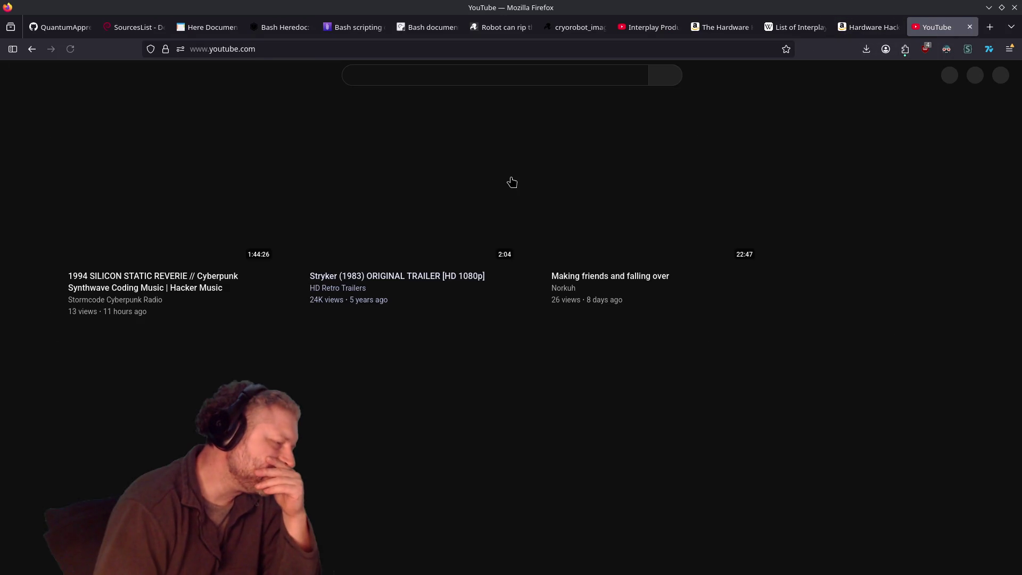
pyautogui.click(432, 73)
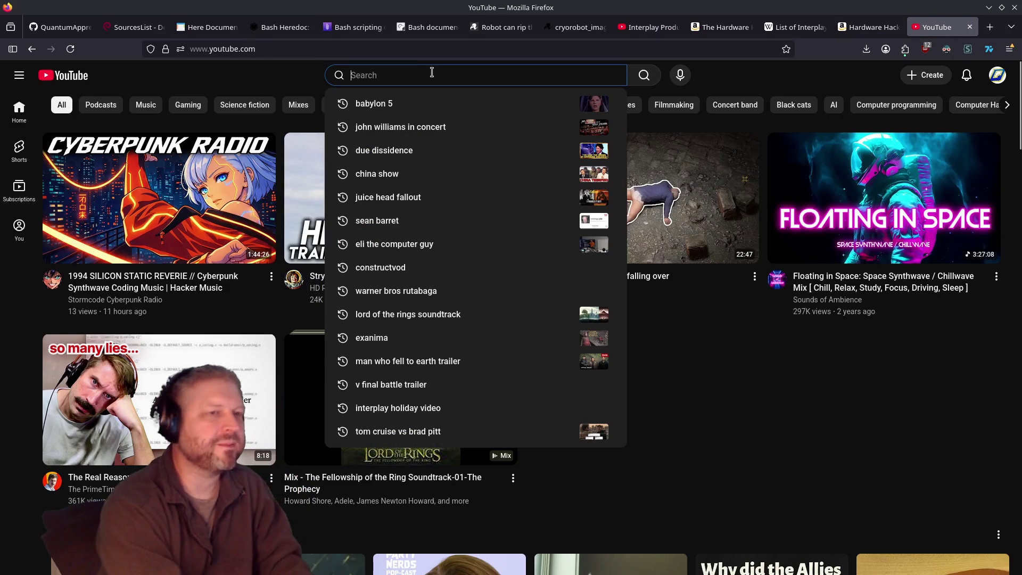
pyautogui.write('rrase cop')
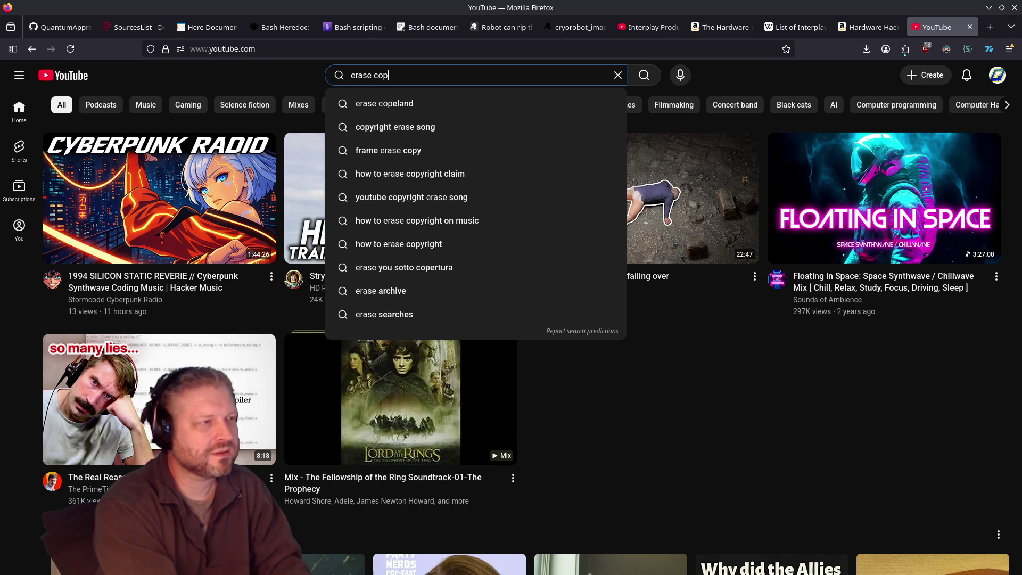
pyautogui.press('BackSpace')
pyautogui.write('mputer')
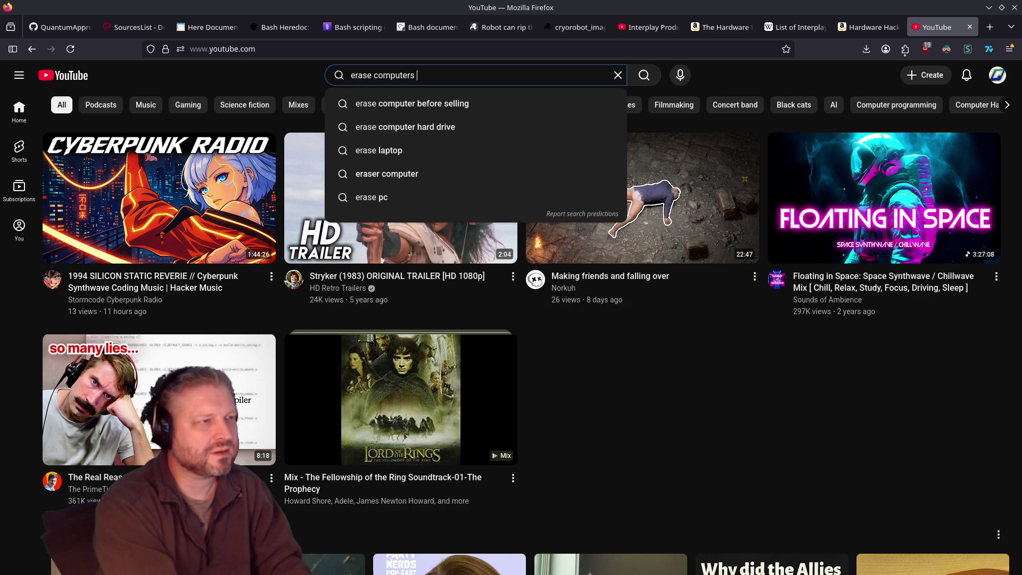
pyautogui.write('scene')
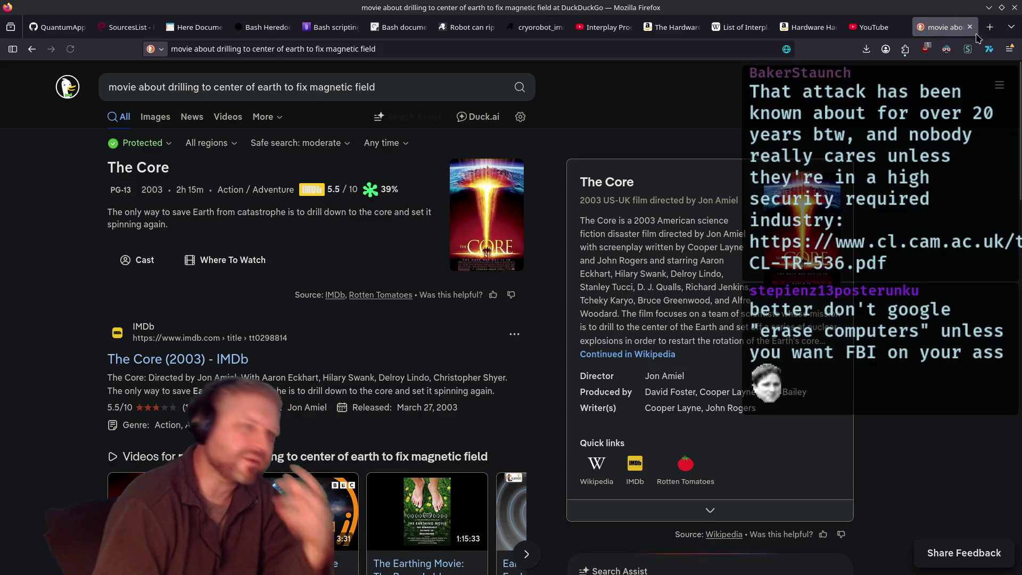
pyautogui.write('the core')
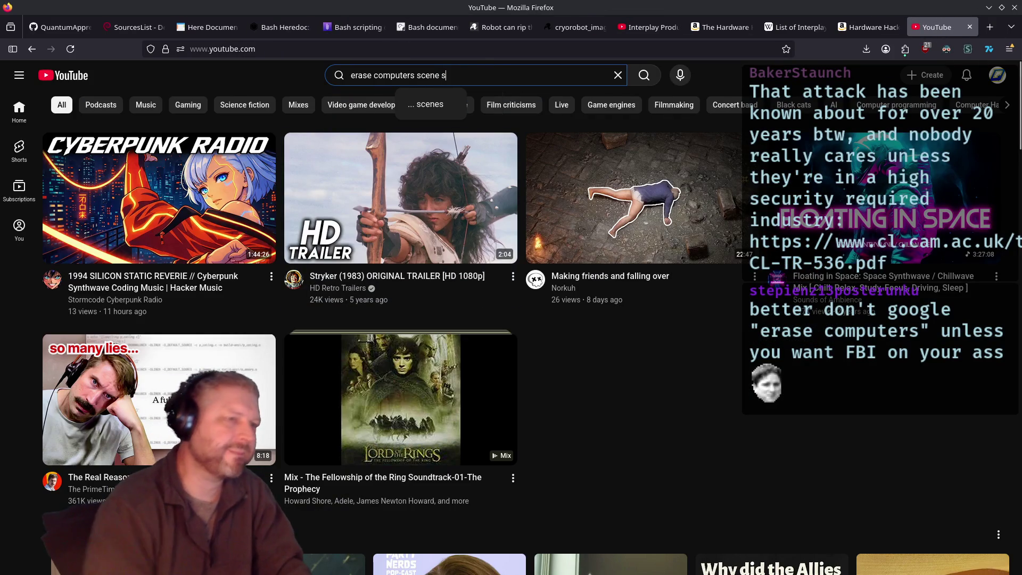
pyautogui.press('Return')
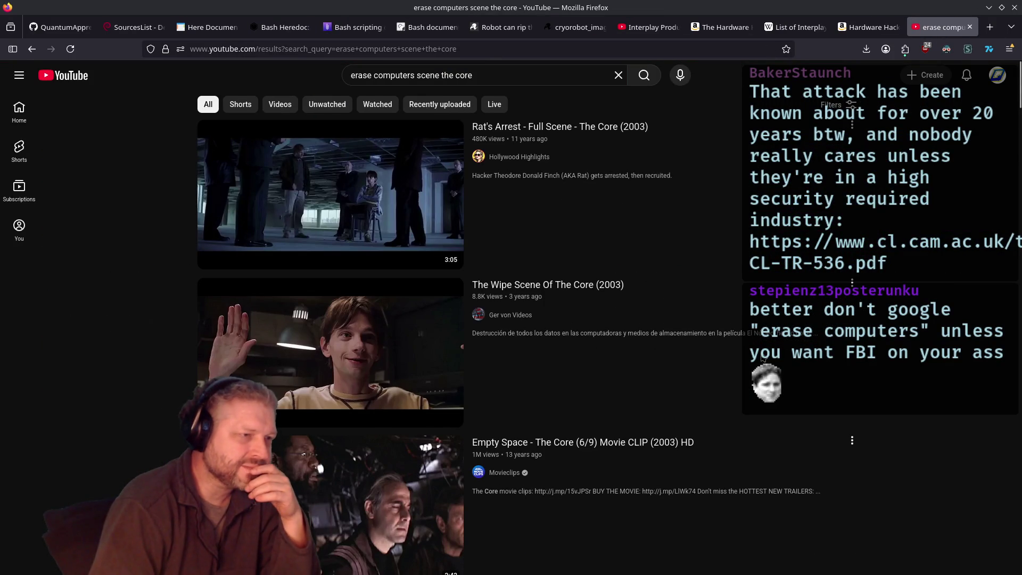
pyautogui.scroll(-2, 330, 331)
# Step: Open The Wipe Scene Of The Core (2003) video and raise its playback quality
pyautogui.click(330, 331)
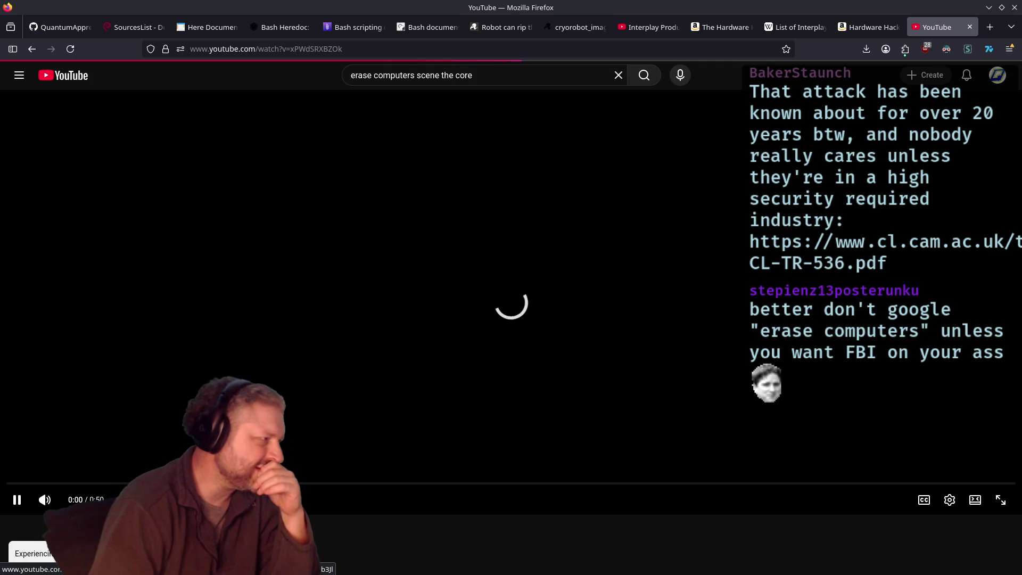
pyautogui.click(950, 500)
pyautogui.click(905, 463)
pyautogui.click(955, 384)
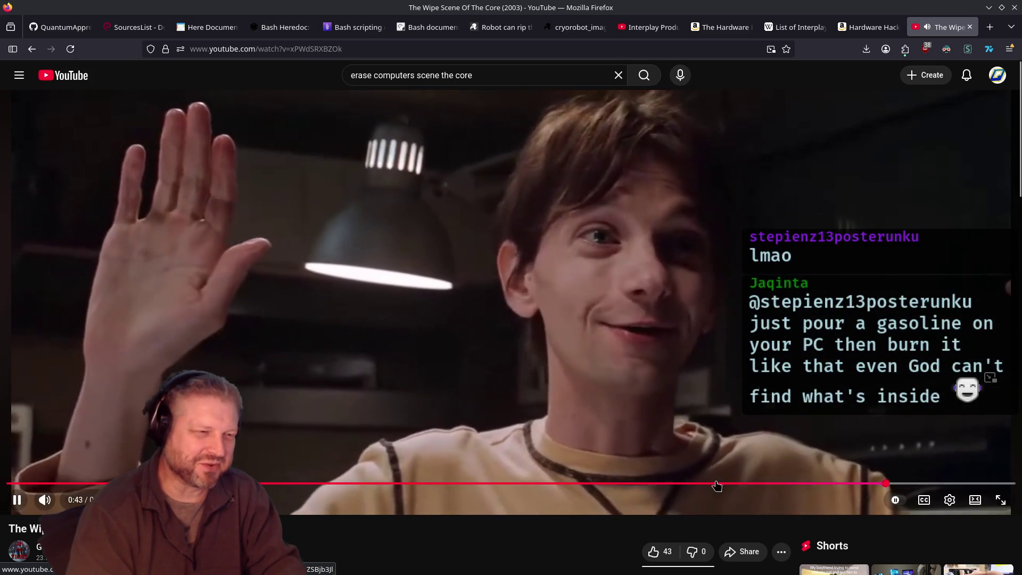
# Step: Scrub the clip around 0:34 and pause it, then drag the static RAM paper into a new tab
pyautogui.moveTo(719, 484); pyautogui.dragTo(713, 484)
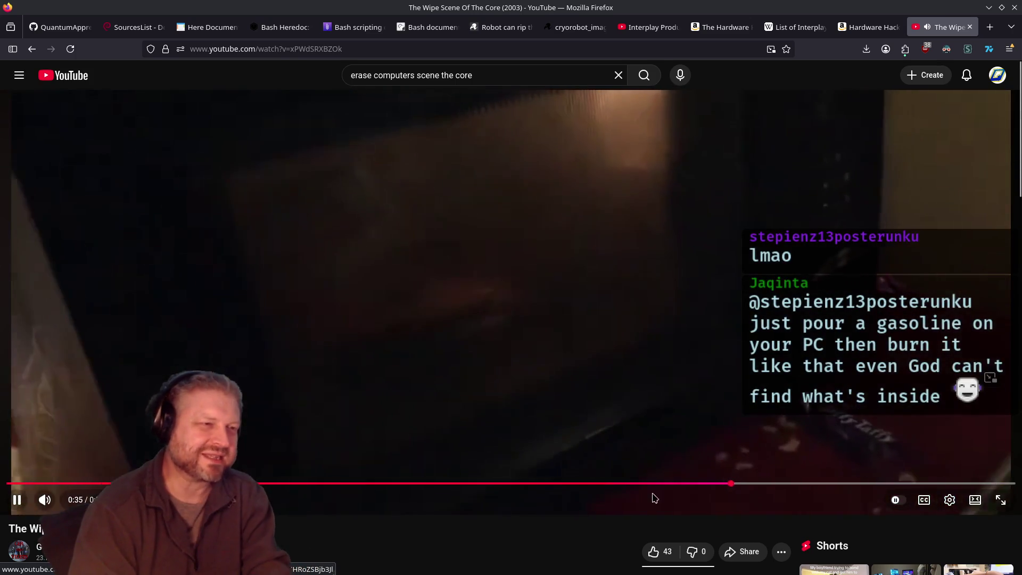
pyautogui.press('j')
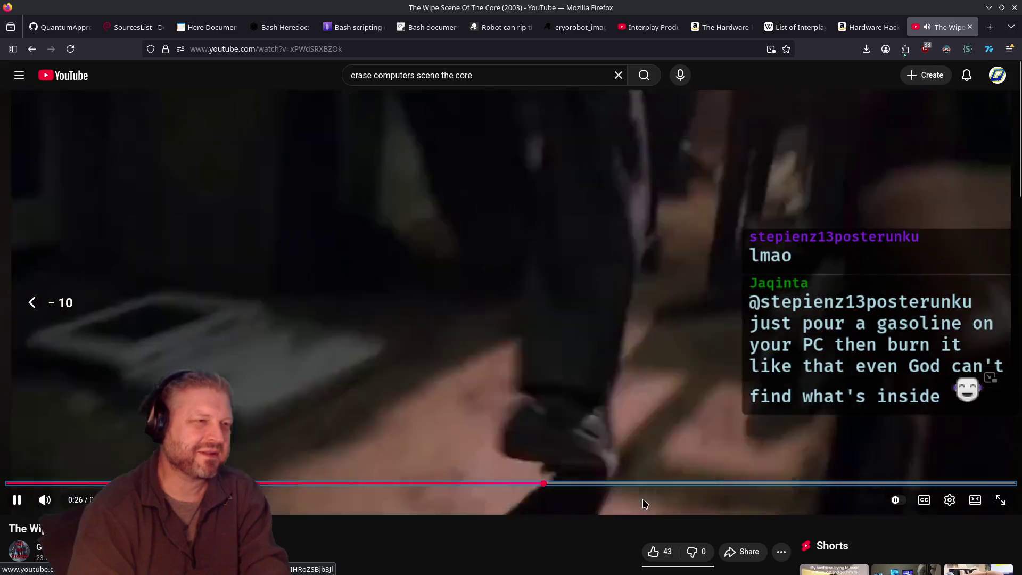
pyautogui.press('k')
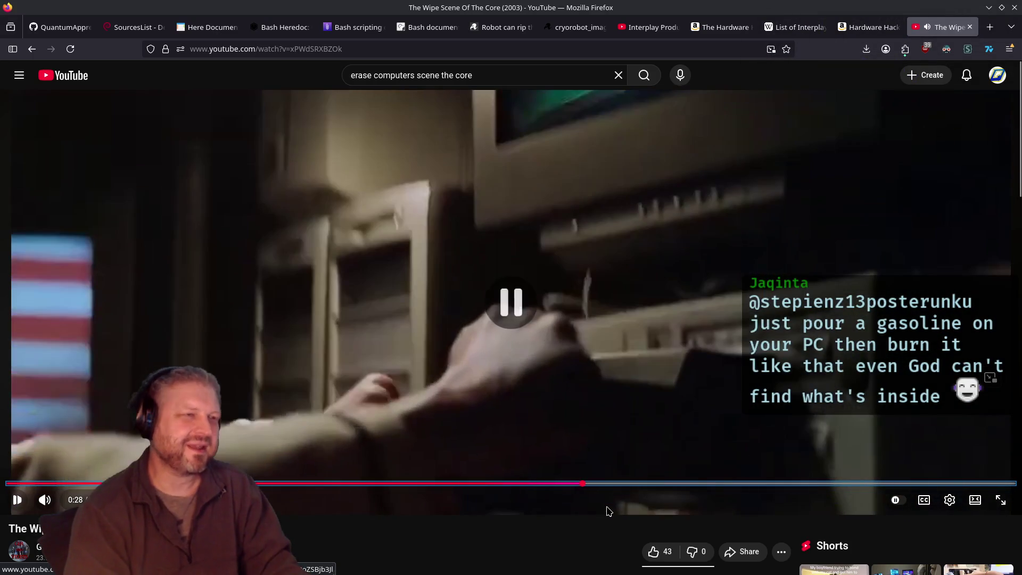
pyautogui.press('k')
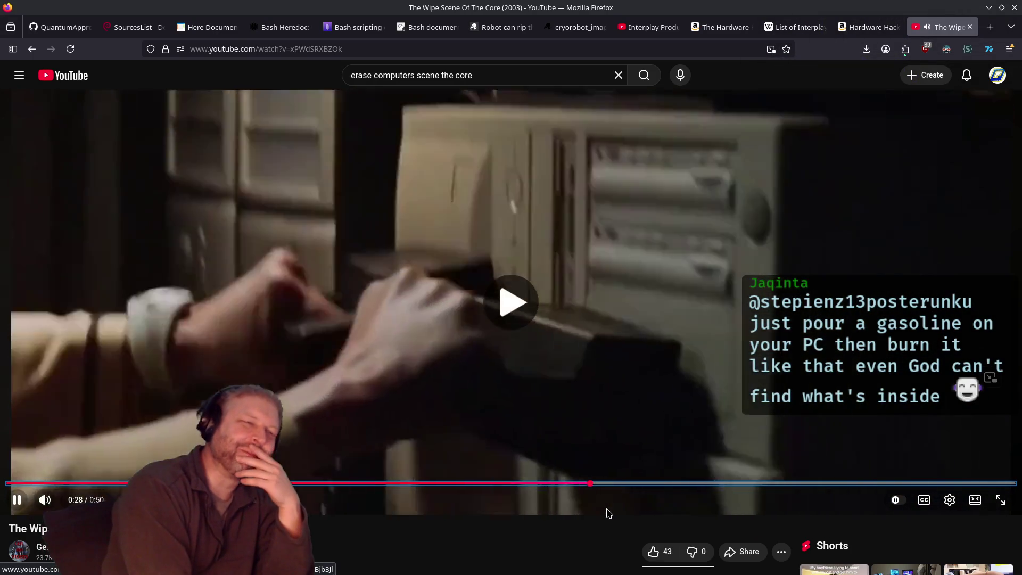
pyautogui.press('k')
pyautogui.press('k')
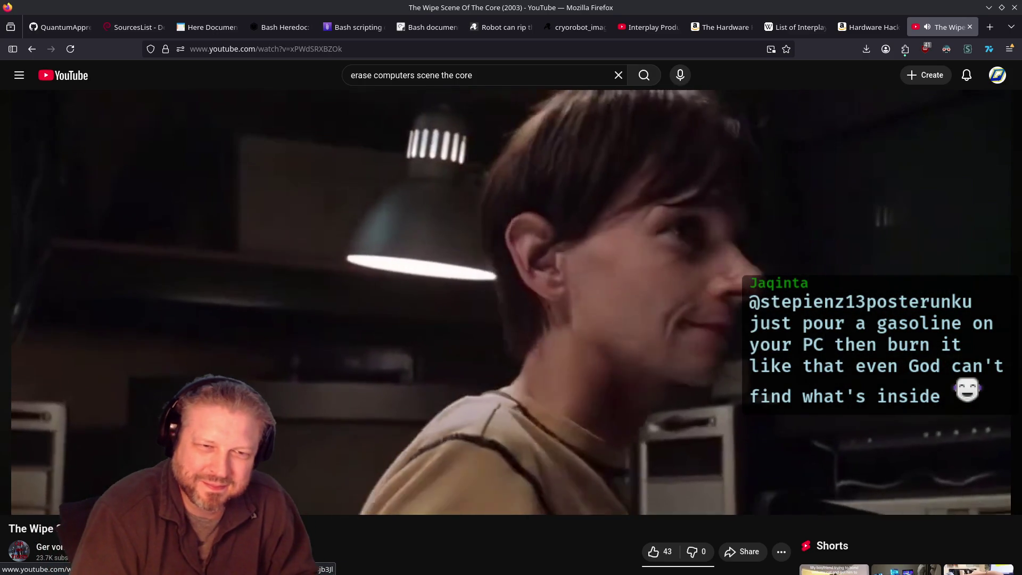
pyautogui.click(608, 511)
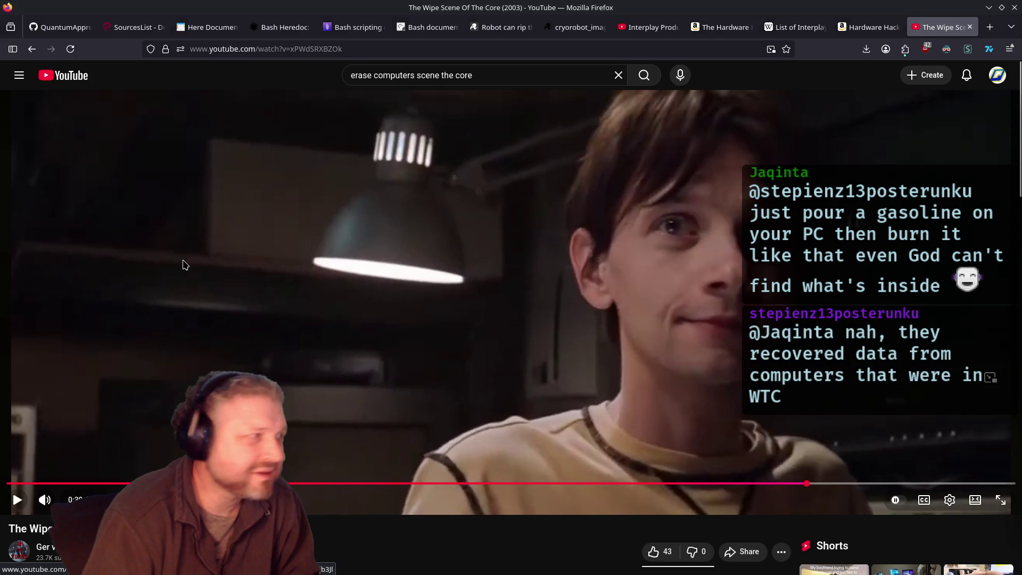
pyautogui.moveTo(702, 120); pyautogui.dragTo(878, 26)
# Step: Scroll the static RAM remanence PDF, select 'static RAM' in its title, and return to the video
pyautogui.scroll(-3, 530, 271)
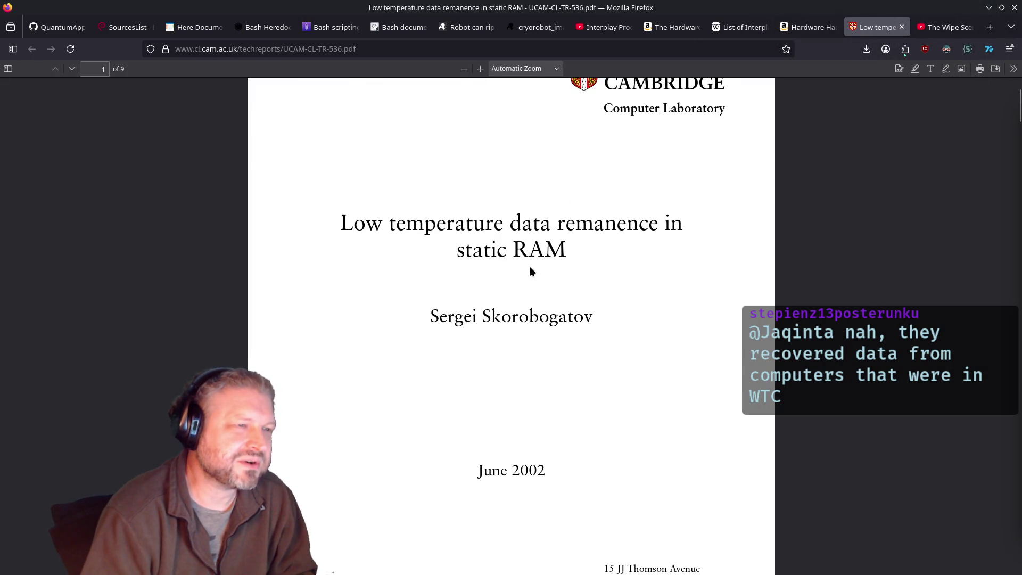
pyautogui.scroll(-20, 531, 271)
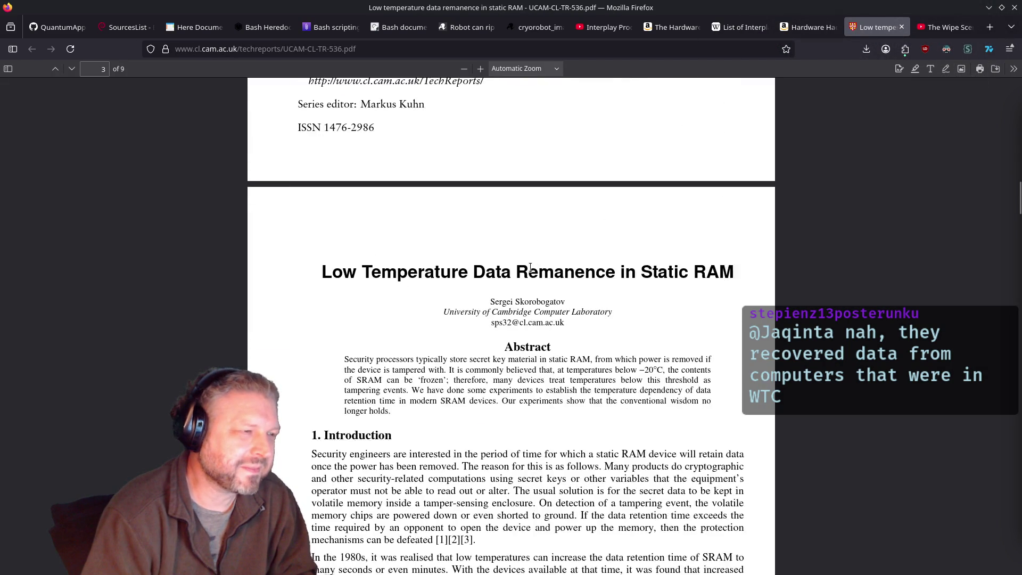
pyautogui.scroll(18, 530, 266)
pyautogui.scroll(9, 530, 258)
pyautogui.moveTo(456, 177); pyautogui.dragTo(604, 183)
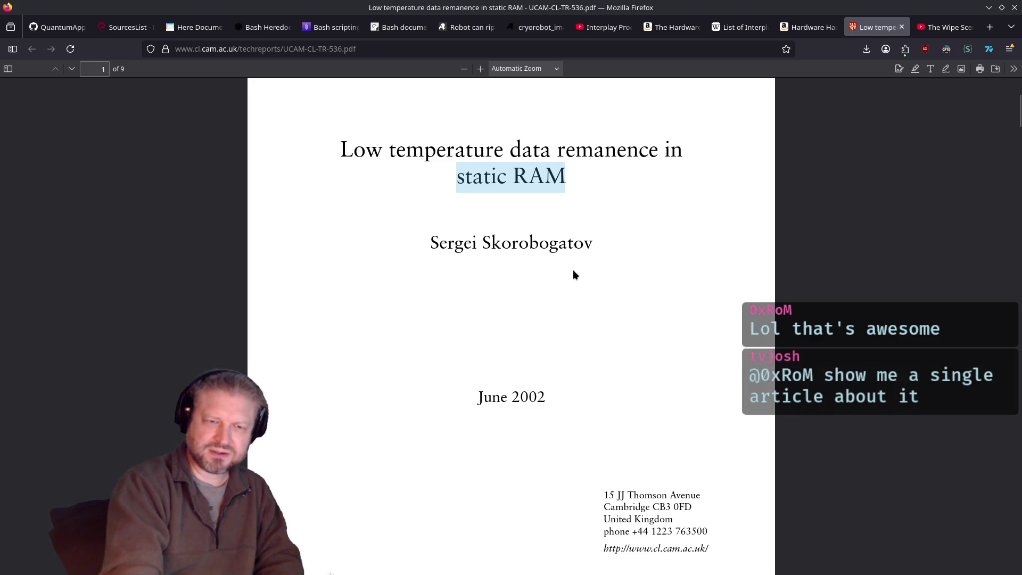
pyautogui.click(947, 27)
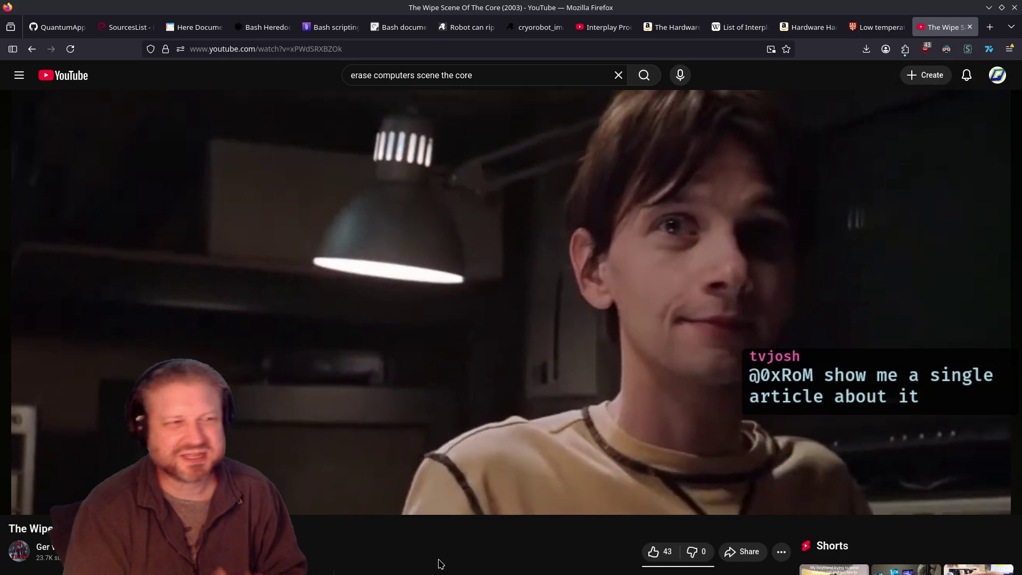
# Step: Rewind the Wipe Scene clip to about 0:09, then play and pause it at 0:12
pyautogui.press('j')
pyautogui.press('Left')
pyautogui.press('Left')
pyautogui.press('Left')
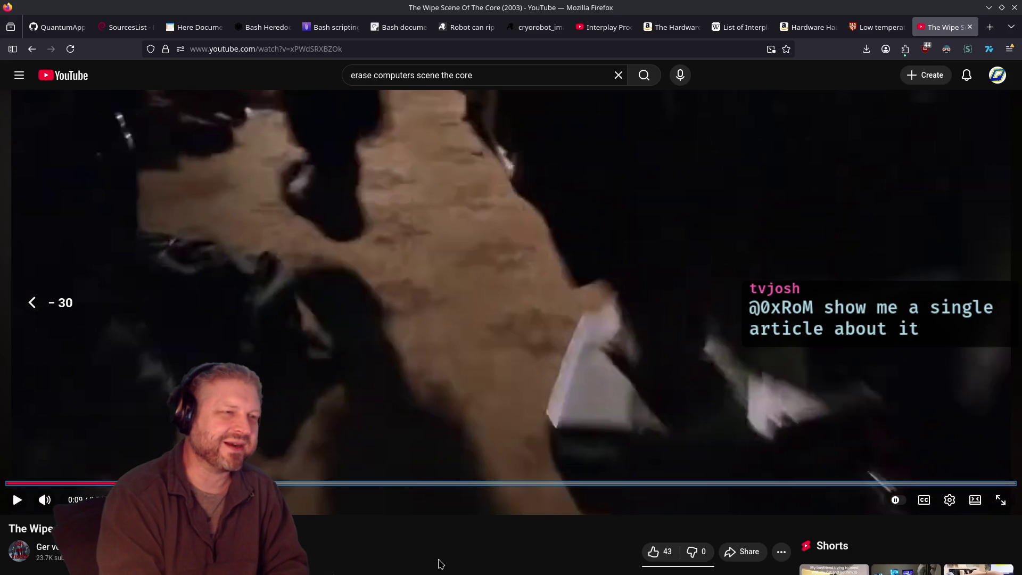
pyautogui.press('Right')
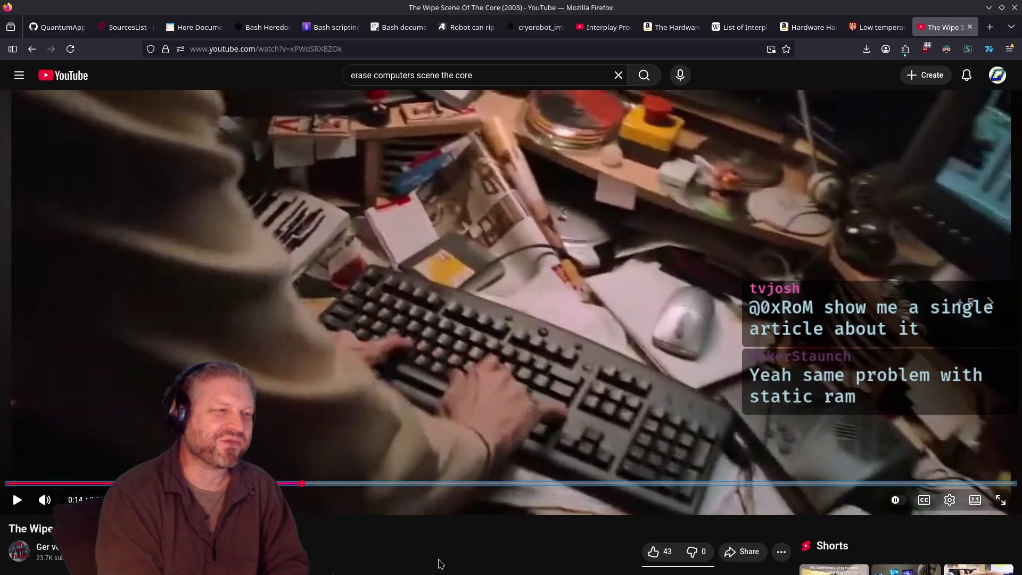
pyautogui.press('Right')
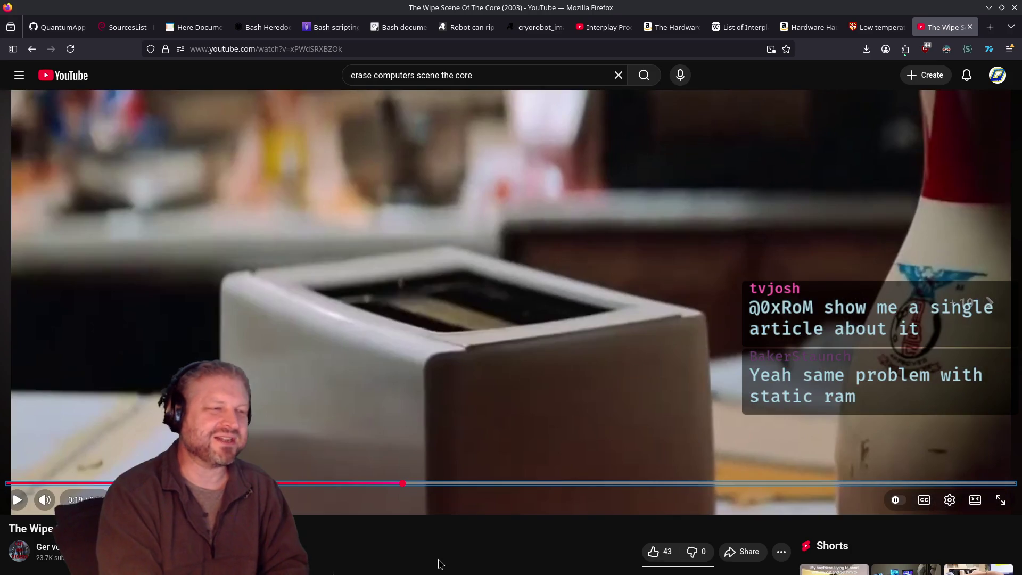
pyautogui.press('Left')
pyautogui.press('Left')
pyautogui.press('Left')
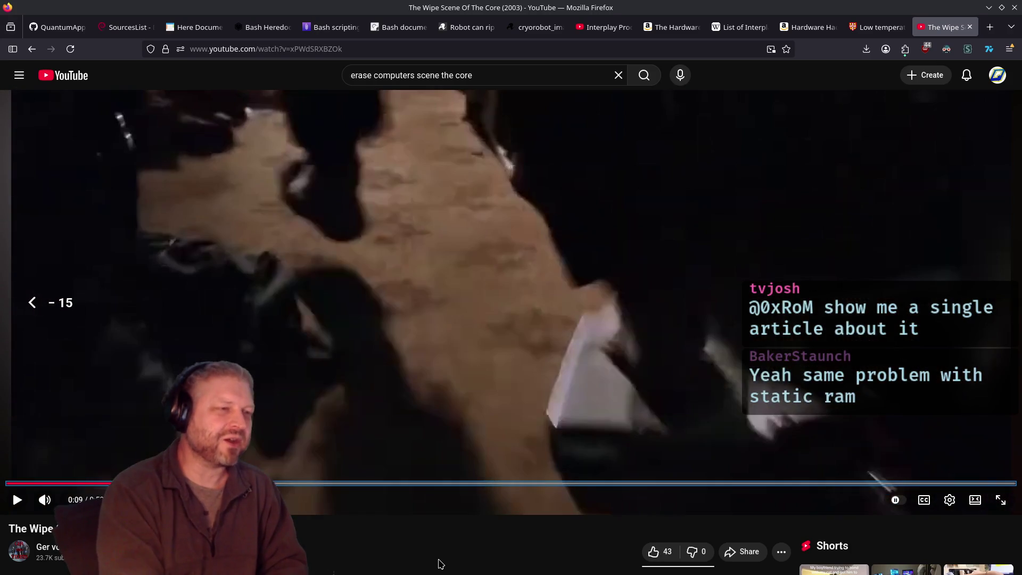
pyautogui.press('space')
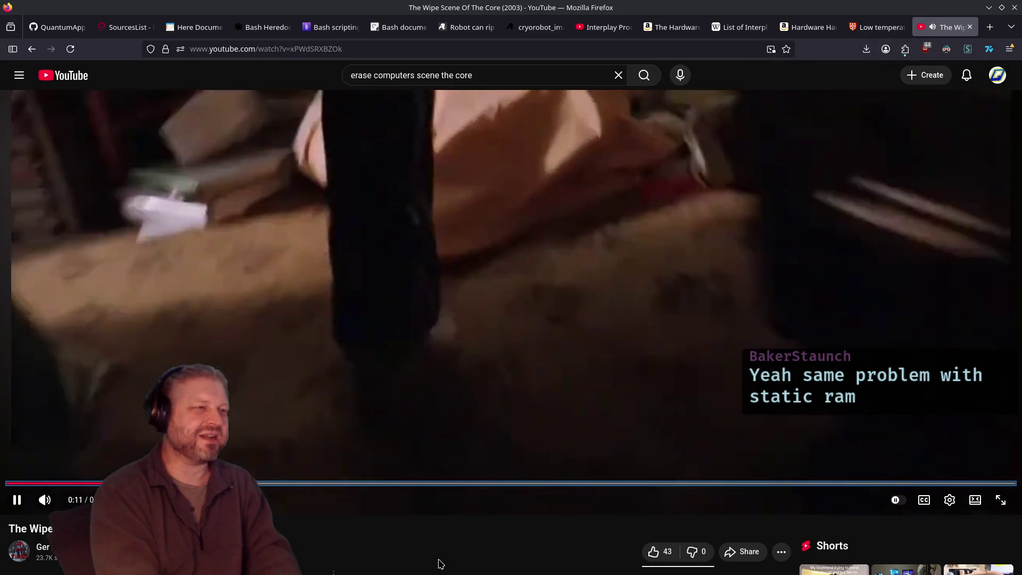
pyautogui.press('space')
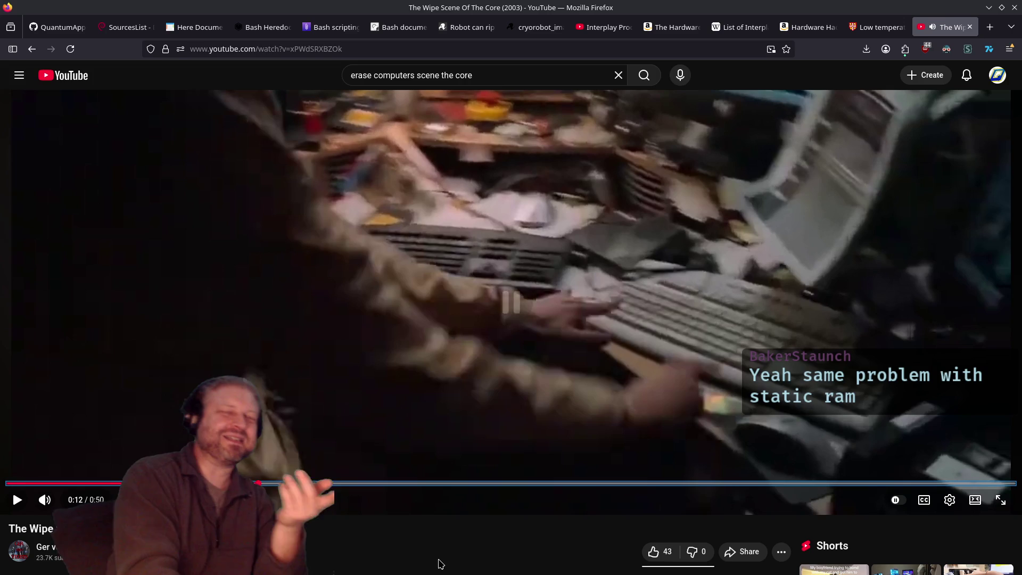
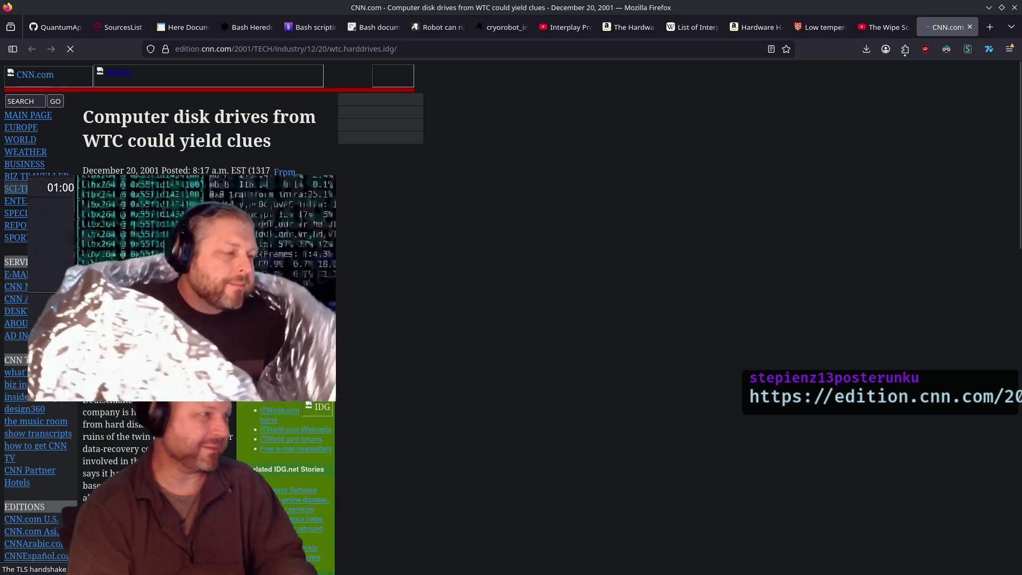
# Step: Zoom the CNN article to 160% and highlight the passages about suspicious financial transactions
pyautogui.hotkey('ctrl', '+')
pyautogui.hotkey('ctrl', '+')
pyautogui.hotkey('ctrl', '+')
pyautogui.scroll(-4, 511, 319)
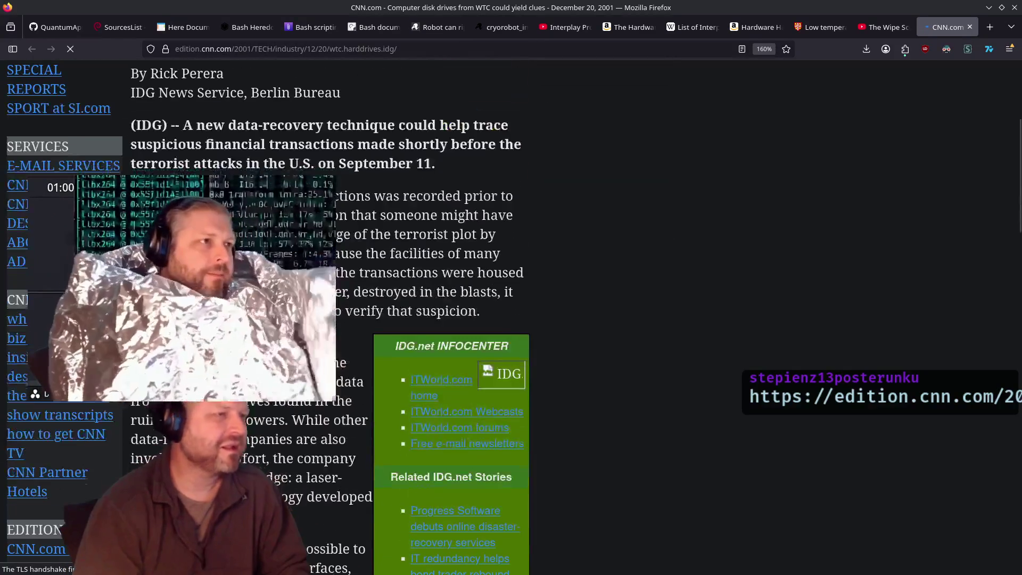
pyautogui.moveTo(132, 143)
pyautogui.mouseDown()
pyautogui.moveTo(307, 164)
pyautogui.moveTo(447, 165)
pyautogui.mouseUp()
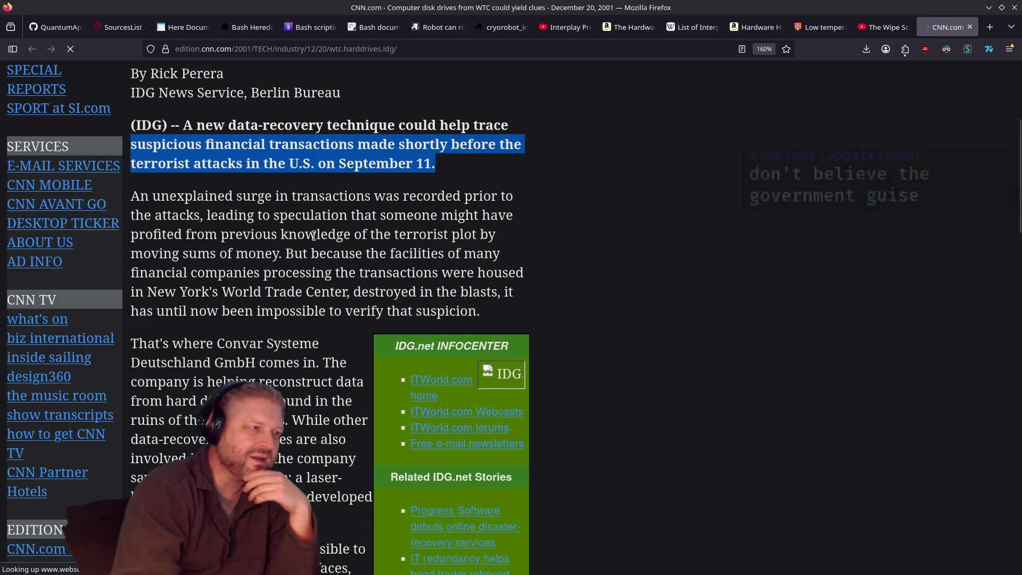
pyautogui.moveTo(282, 254); pyautogui.dragTo(185, 213)
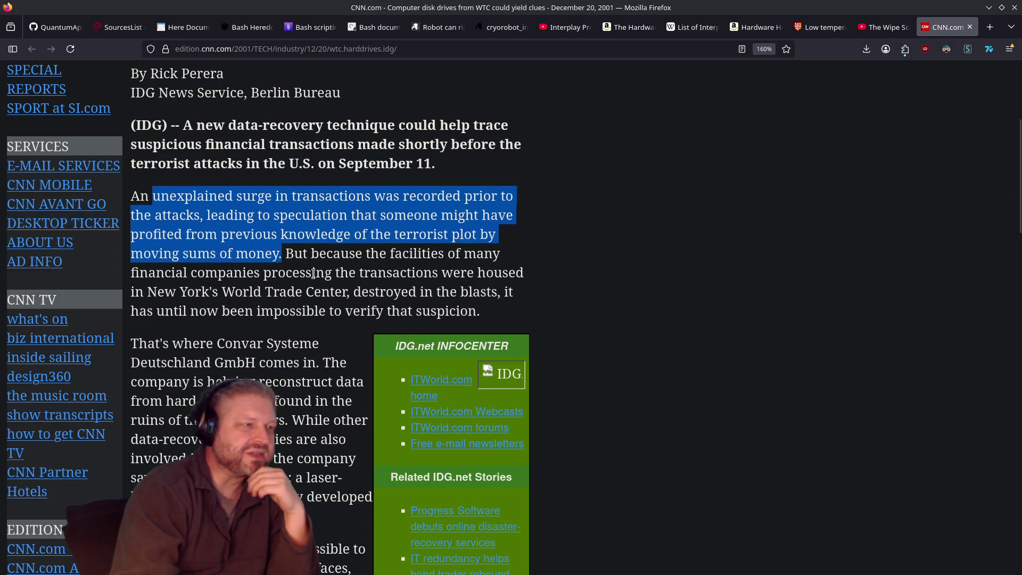
# Step: Read on to the Convar Systeme Deutschland paragraph, highlighting 'hard disk drives'
pyautogui.scroll(-2, 283, 287)
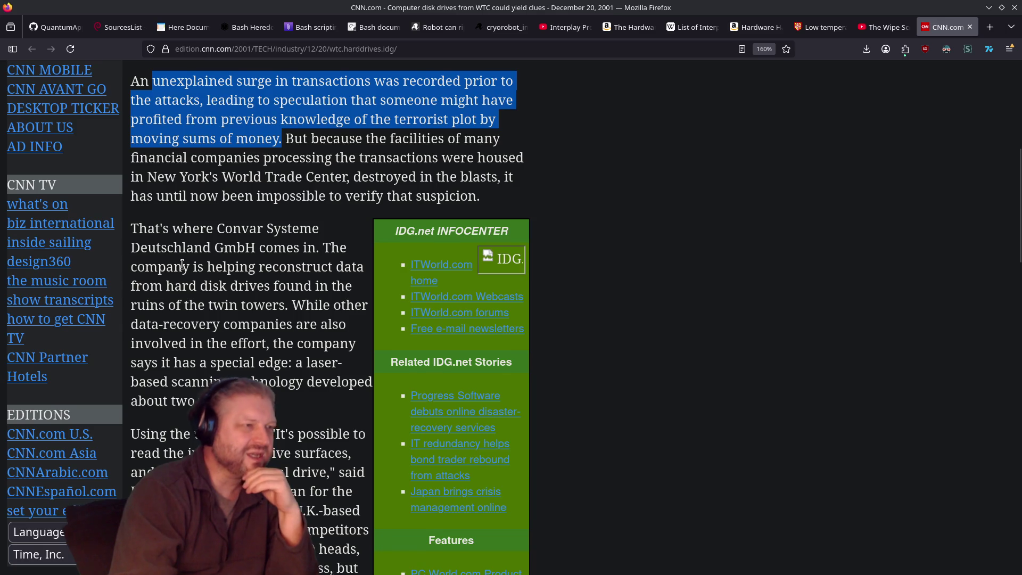
pyautogui.scroll(-3, 182, 264)
pyautogui.moveTo(239, 114); pyautogui.dragTo(259, 129)
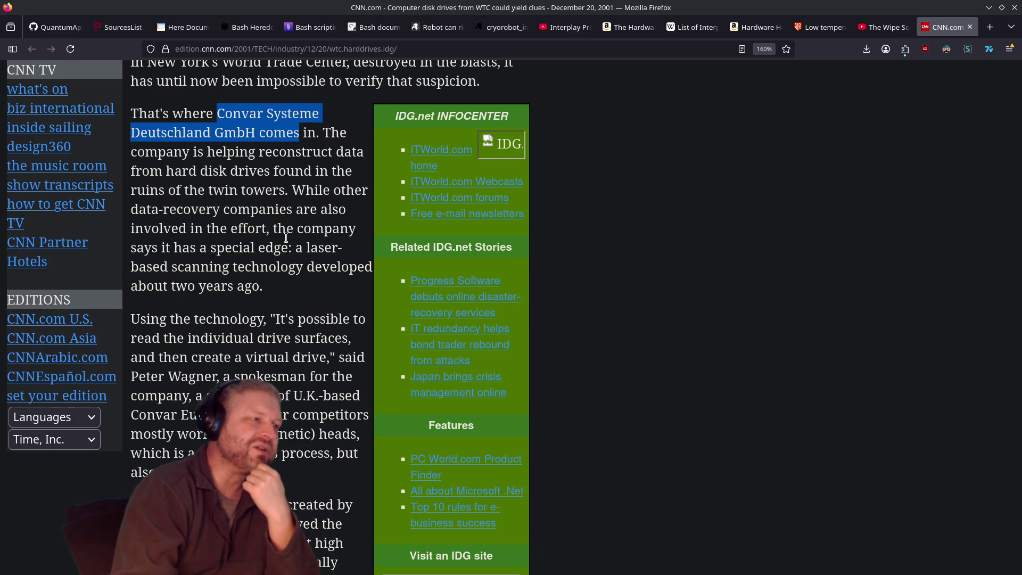
pyautogui.doubleClick(182, 171)
pyautogui.moveTo(182, 171); pyautogui.dragTo(250, 173)
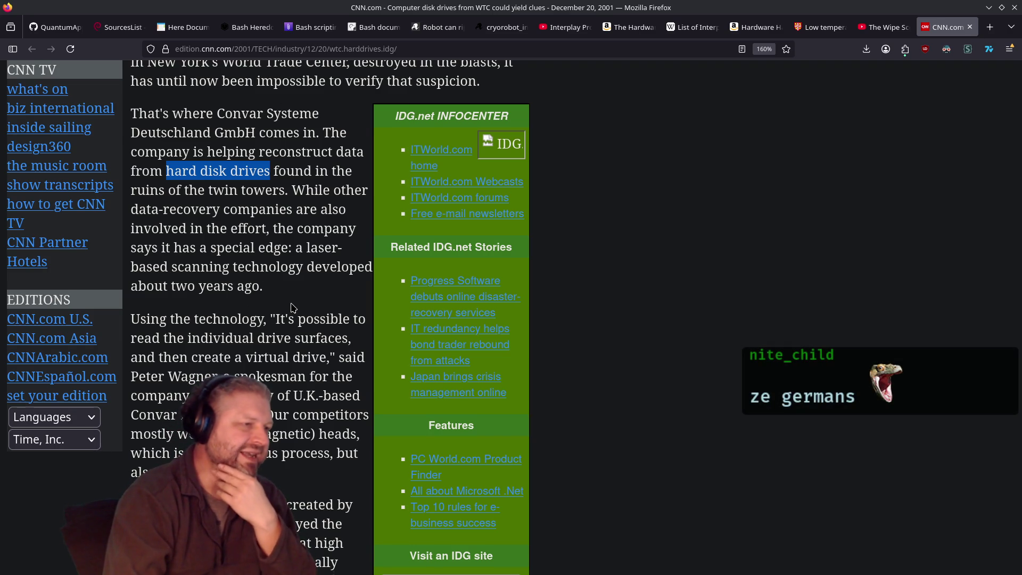
pyautogui.scroll(-5, 234, 256)
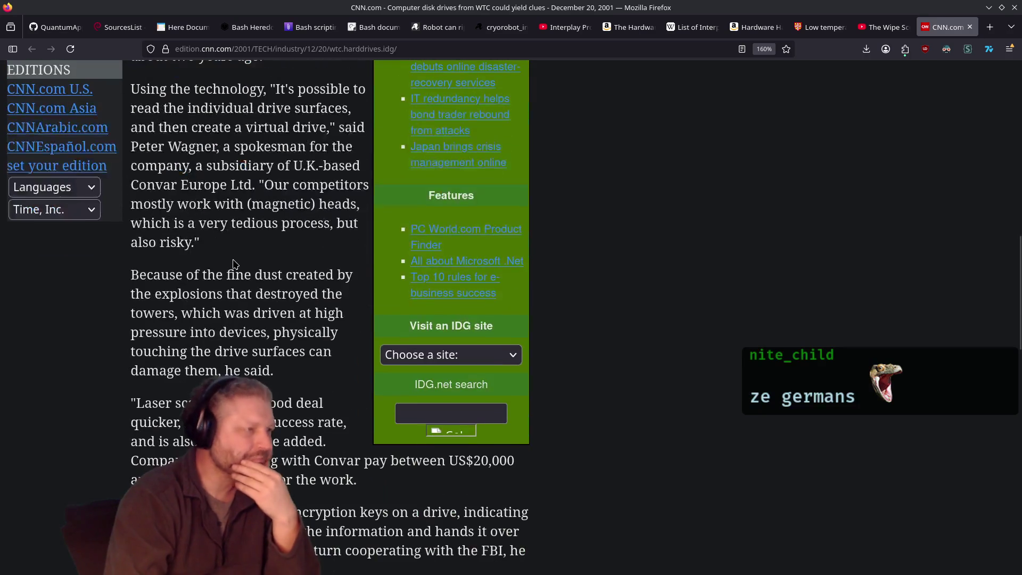
# Step: Read through the remaining paragraphs of the WTC disk drives article, highlighting one passage
pyautogui.scroll(5, 234, 256)
pyautogui.scroll(8, 234, 256)
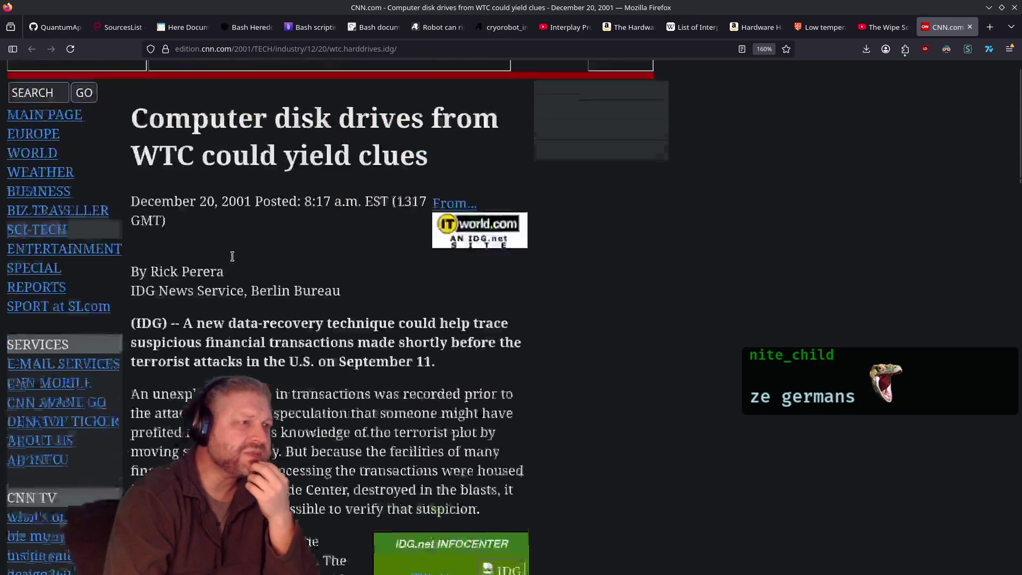
pyautogui.scroll(-2, 234, 256)
pyautogui.scroll(-10, 232, 257)
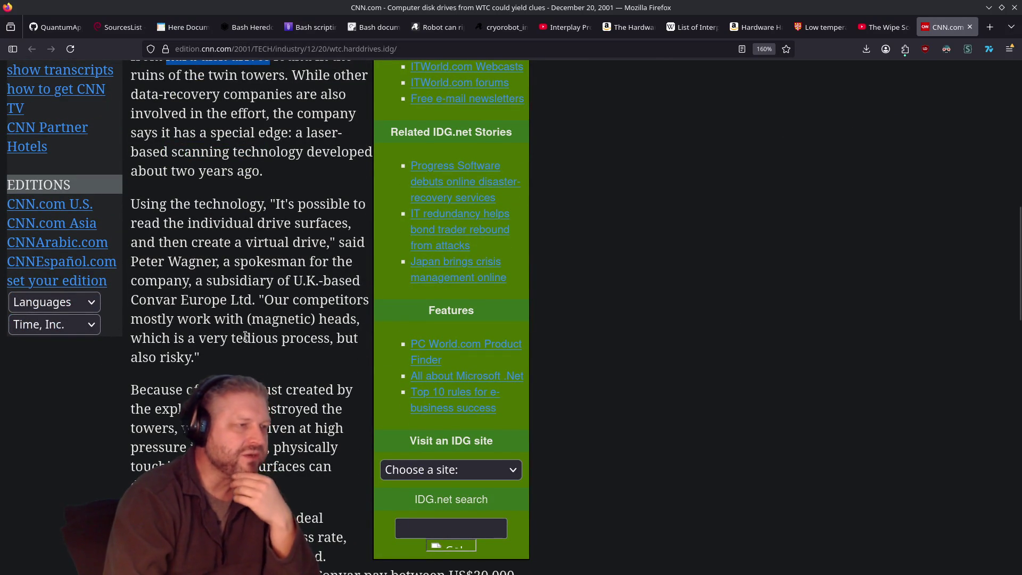
pyautogui.scroll(-2, 245, 336)
pyautogui.scroll(-3, 245, 336)
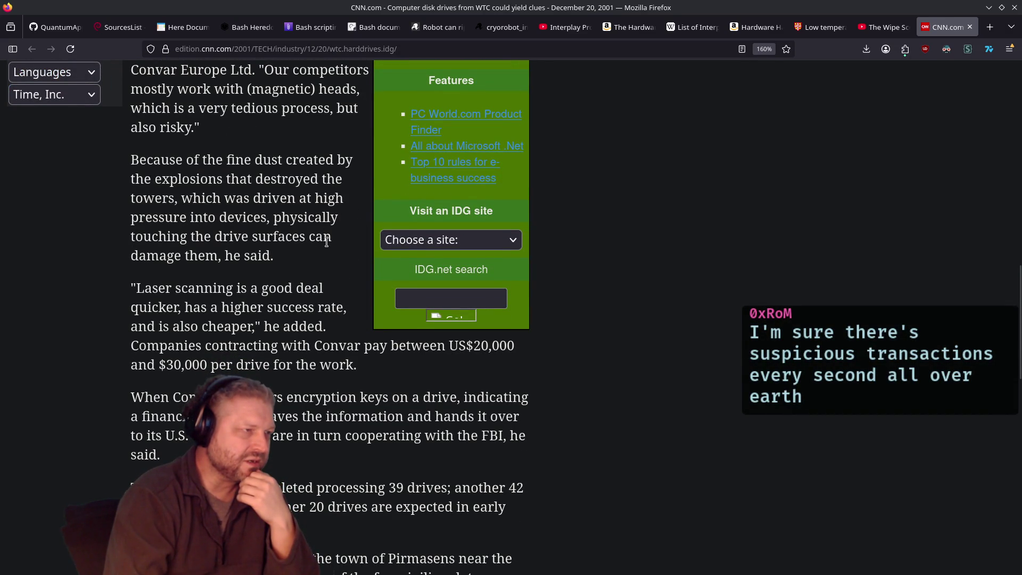
pyautogui.scroll(-2, 216, 264)
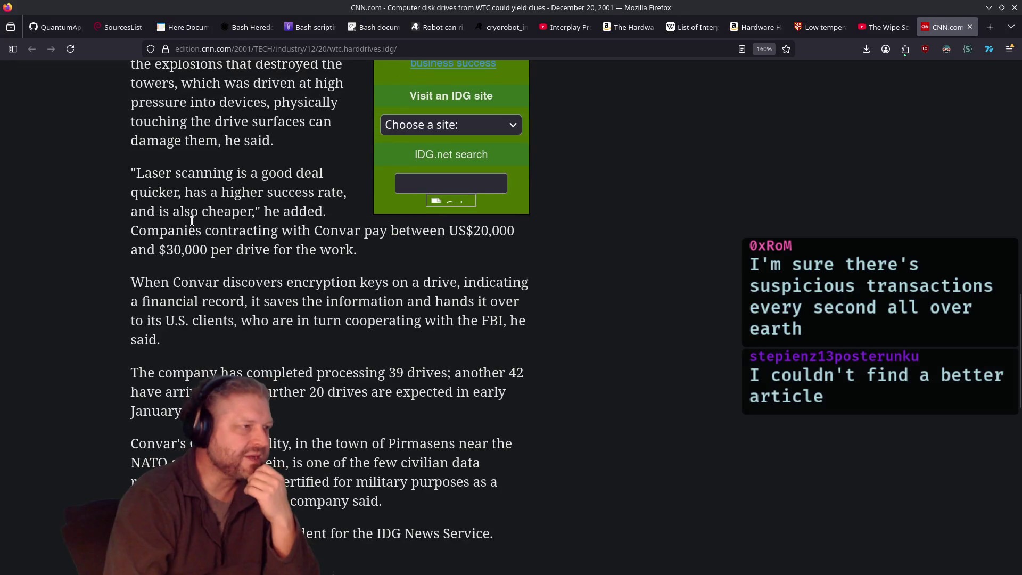
pyautogui.scroll(2, 170, 179)
pyautogui.moveTo(290, 265); pyautogui.dragTo(157, 220)
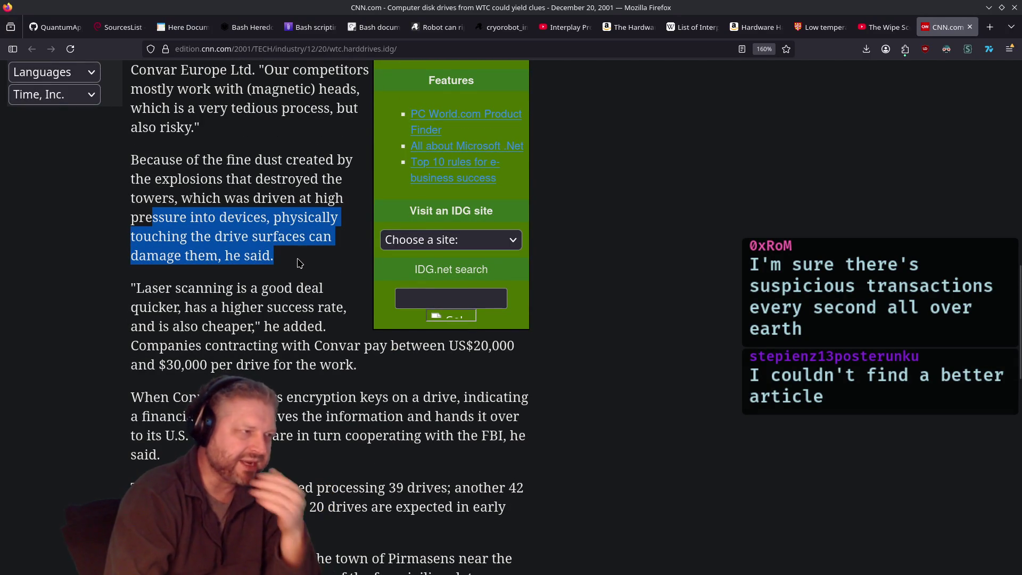
# Step: Reach the related disaster-recovery stories at the bottom, then select all text and clear the selection
pyautogui.scroll(-4, 260, 298)
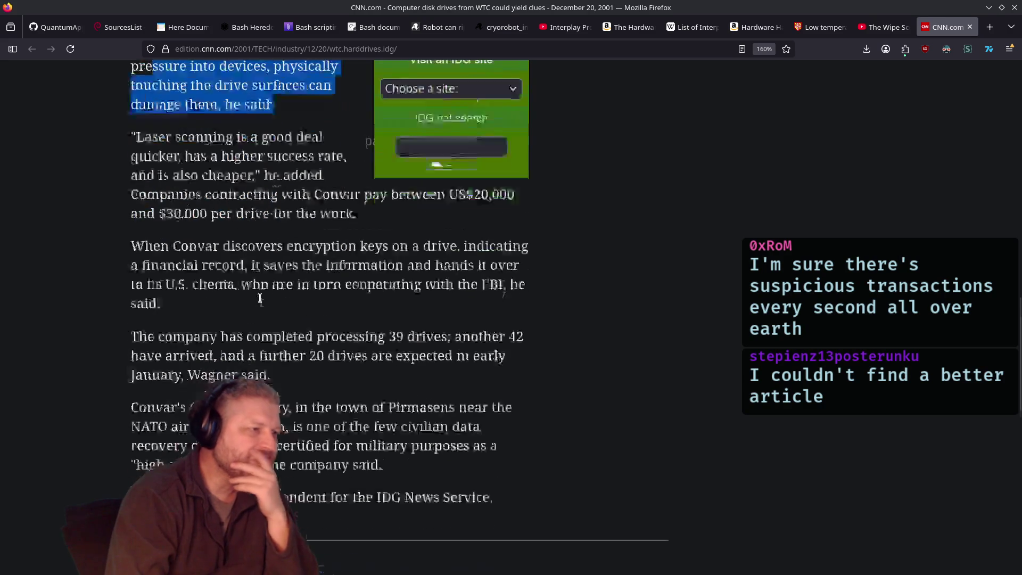
pyautogui.scroll(-10, 314, 351)
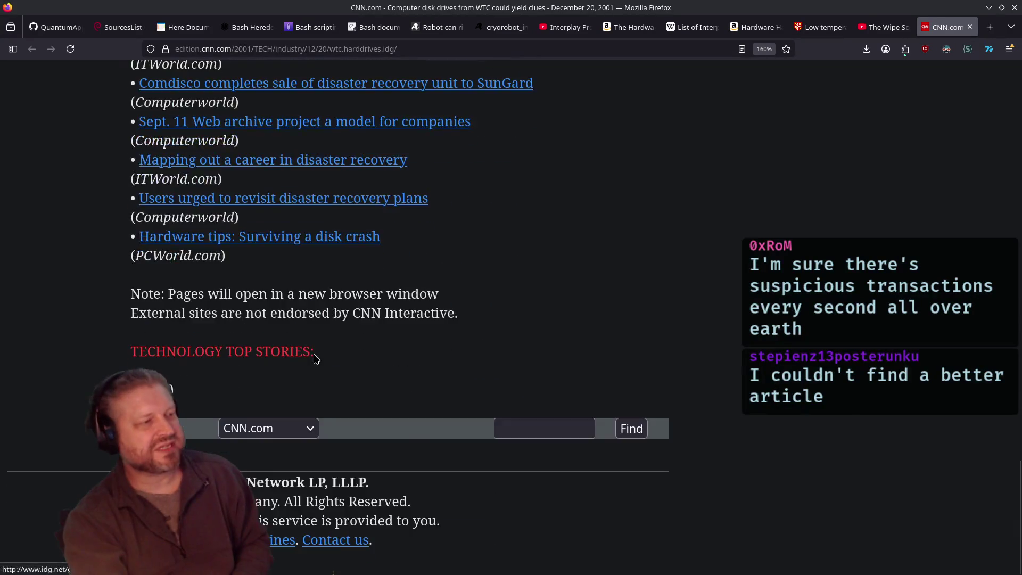
pyautogui.scroll(13, 98, 296)
pyautogui.hotkey('ctrl', 'a')
pyautogui.click(449, 440)
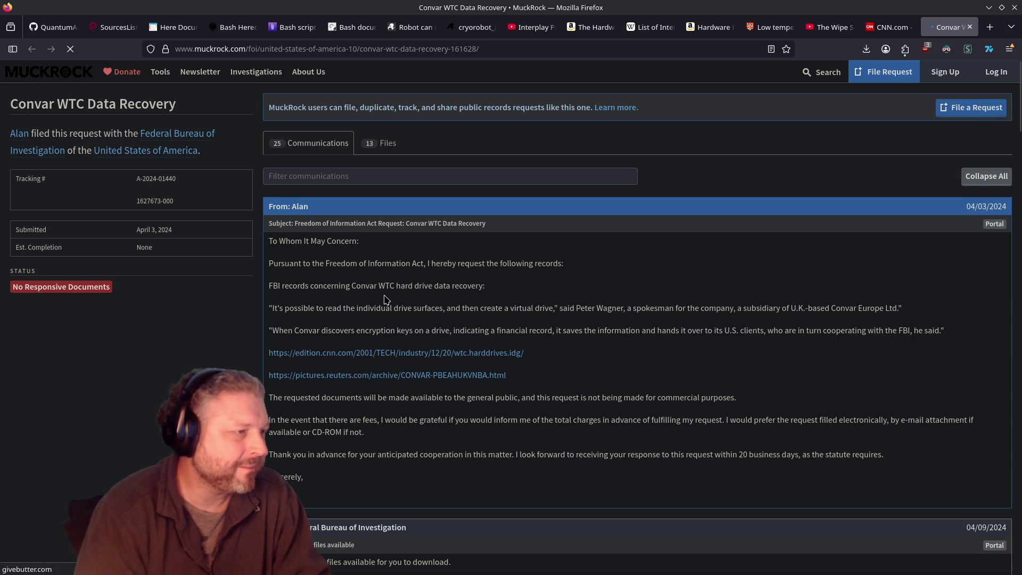
# Step: Zoom in on the MuckRock Convar WTC Data Recovery request page for easier reading
pyautogui.hotkey('ctrl', '+')
pyautogui.hotkey('ctrl', '+')
pyautogui.hotkey('ctrl', '+')
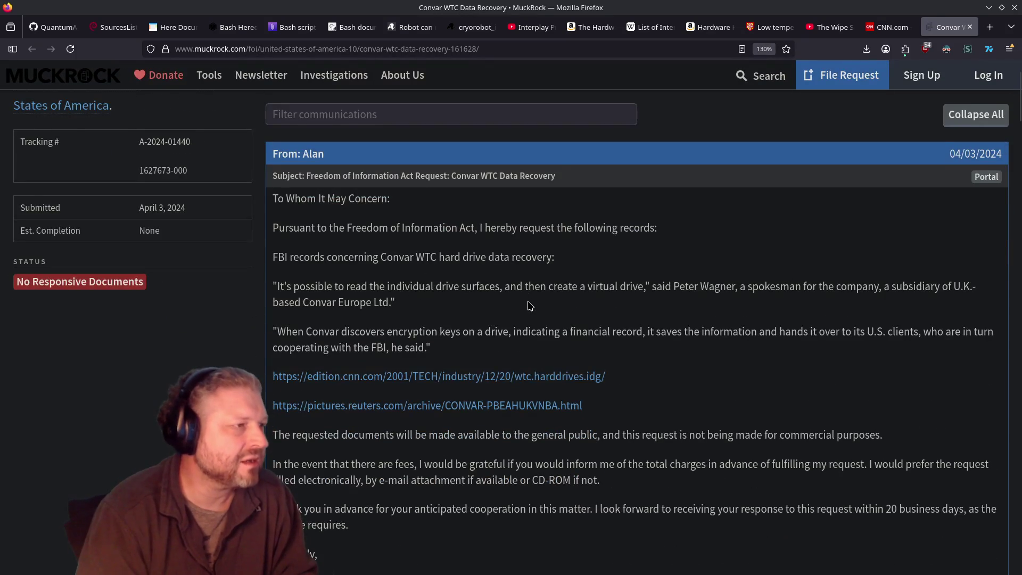
# Step: Scroll the Convar request to the 04/19/2024 follow-up with the catalog.archives.gov/id/2609861 link
pyautogui.scroll(3, 528, 307)
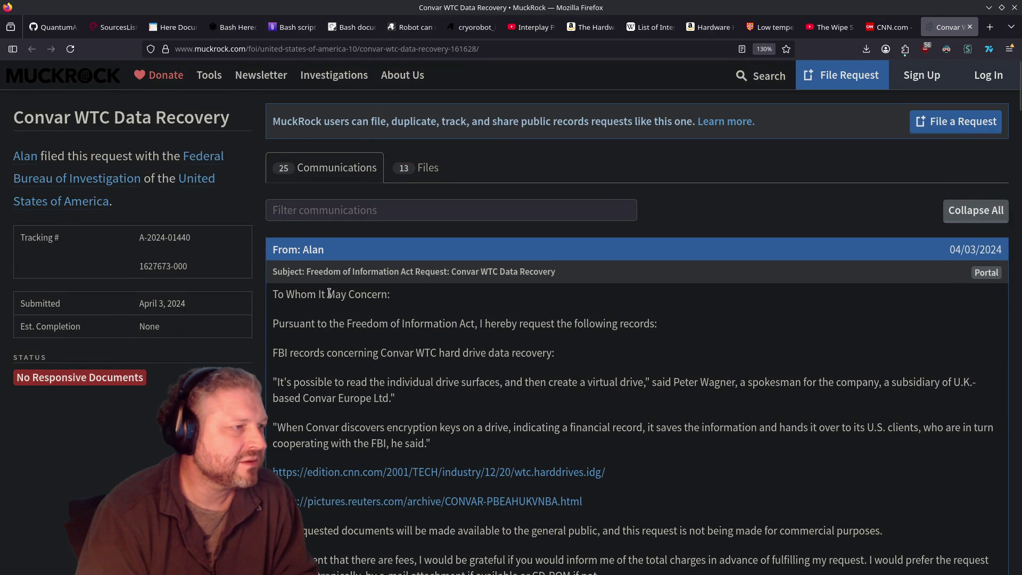
pyautogui.scroll(-10, 345, 310)
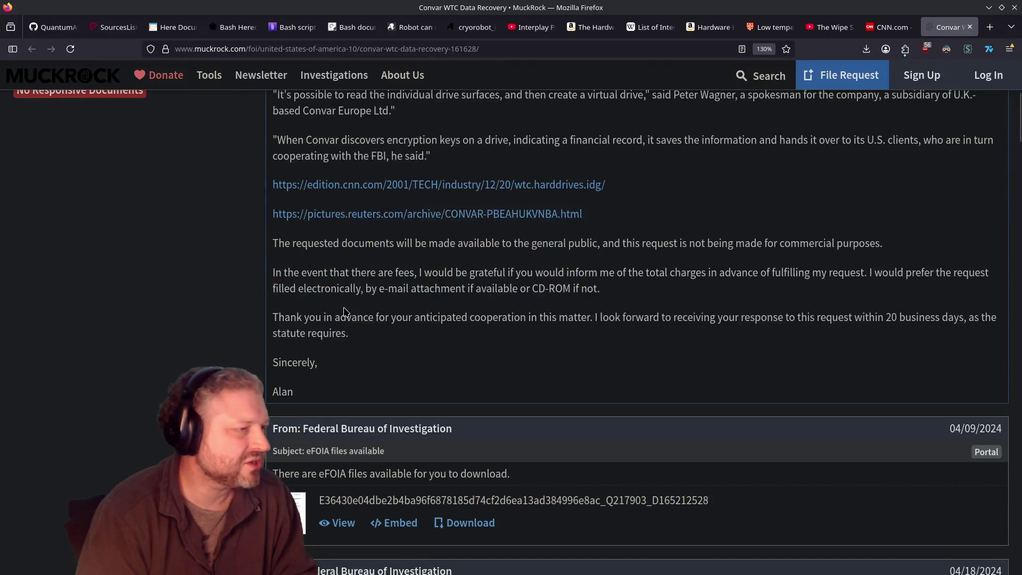
pyautogui.scroll(6, 344, 311)
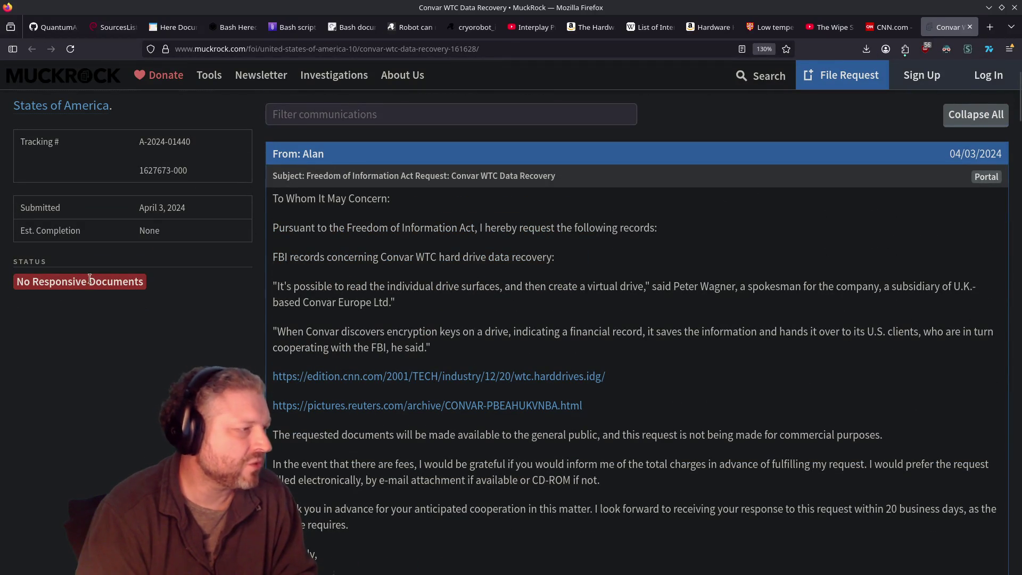
pyautogui.scroll(-6, 403, 303)
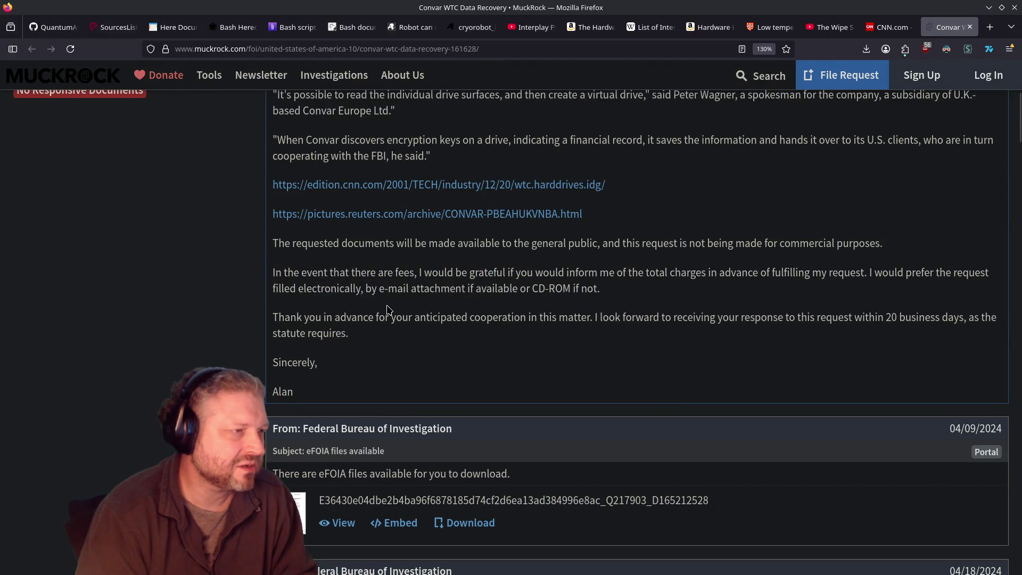
pyautogui.scroll(3, 387, 310)
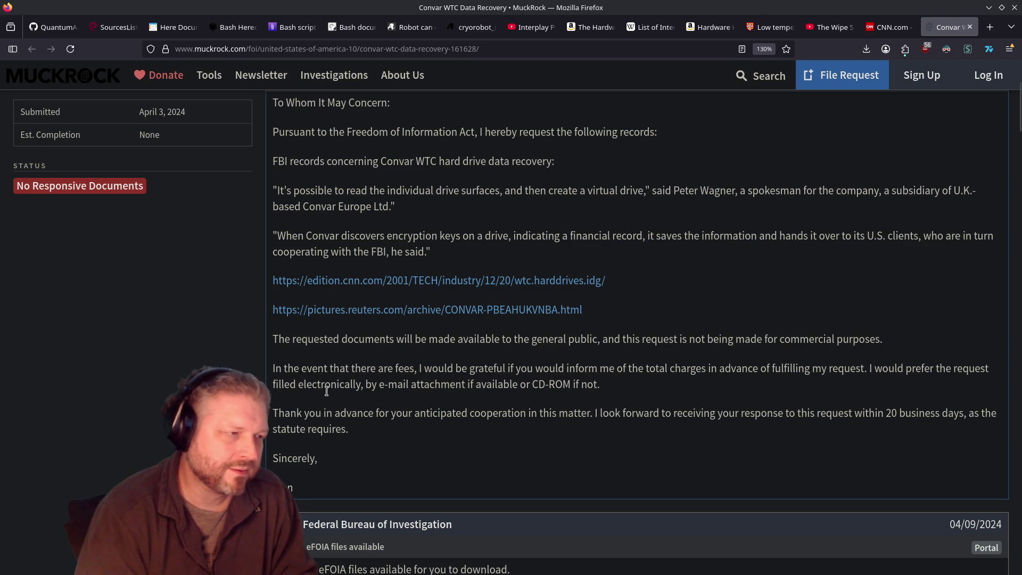
pyautogui.scroll(-3, 399, 372)
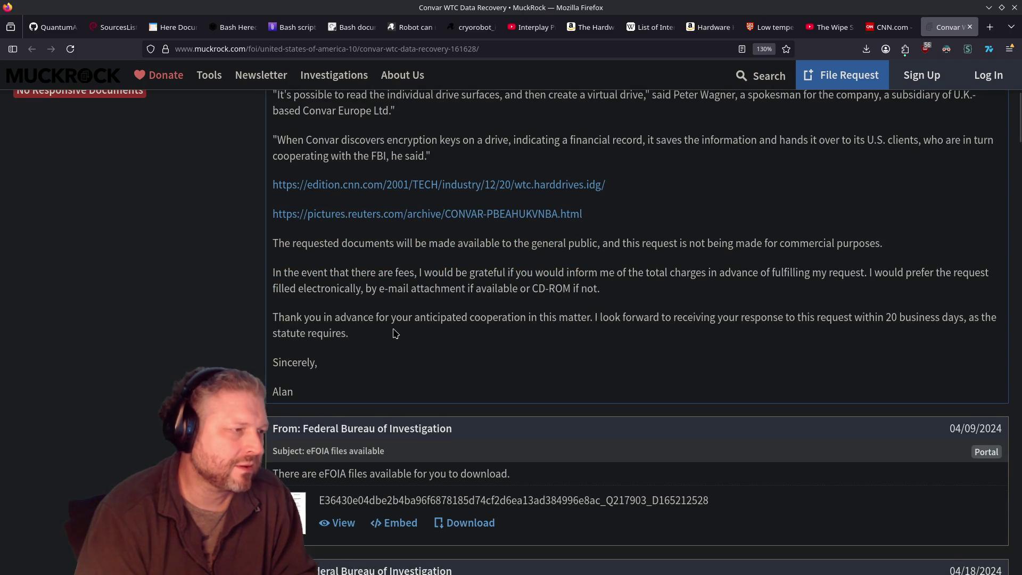
pyautogui.scroll(-5, 396, 333)
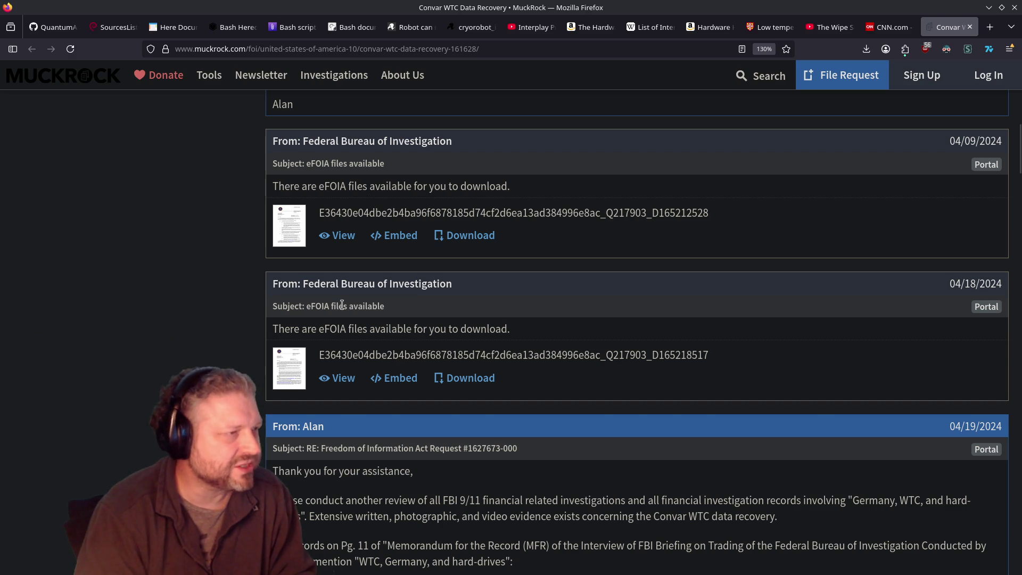
pyautogui.scroll(7, 330, 293)
pyautogui.scroll(-9, 439, 360)
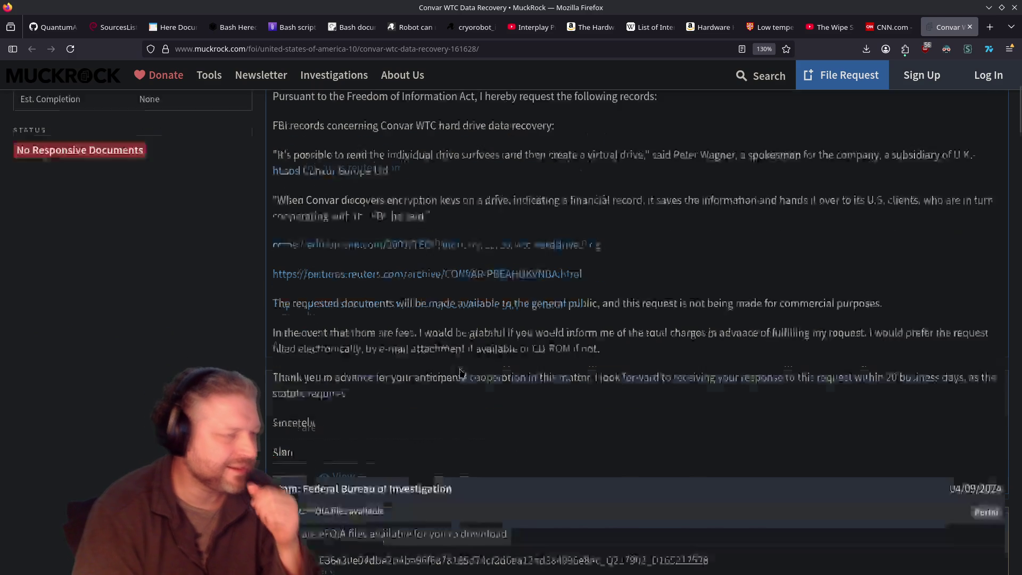
pyautogui.scroll(-2, 440, 359)
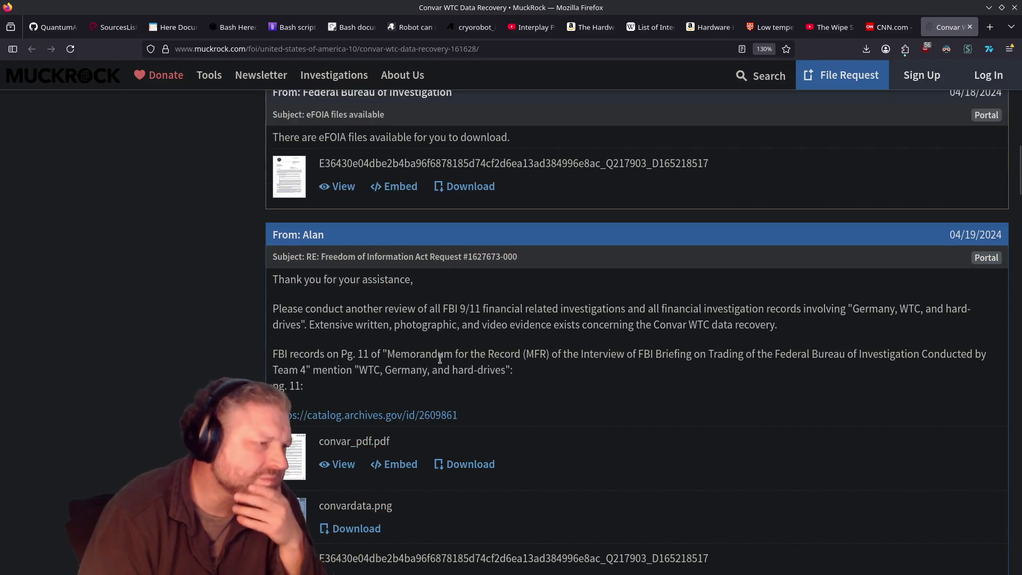
pyautogui.scroll(-2, 439, 360)
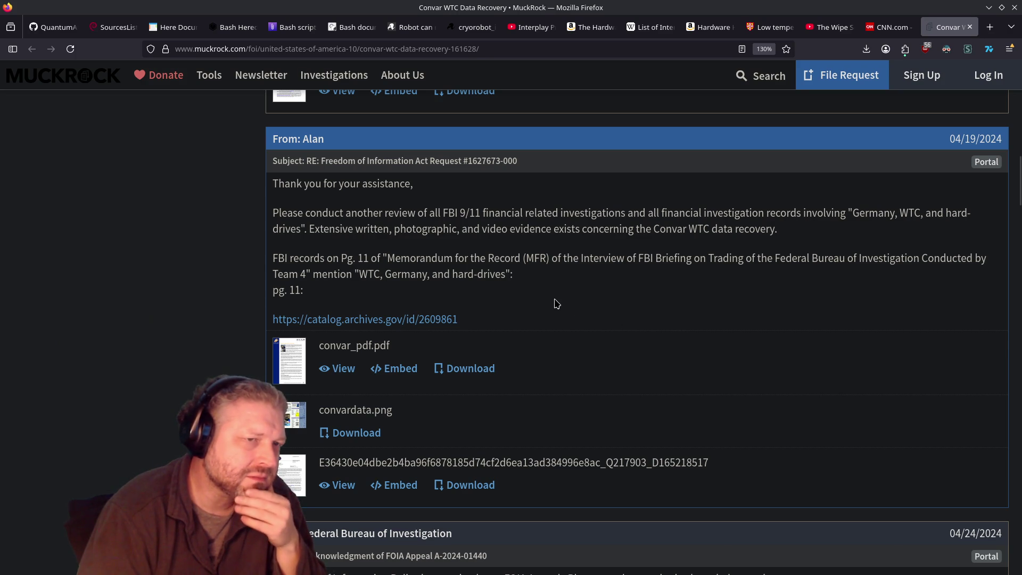
pyautogui.scroll(-2, 555, 297)
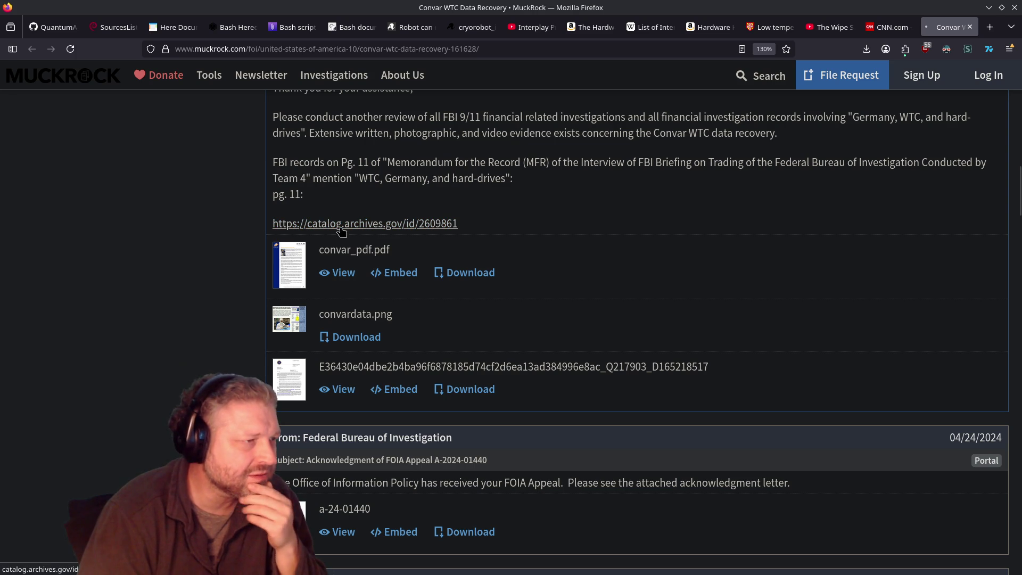
pyautogui.click(341, 229)
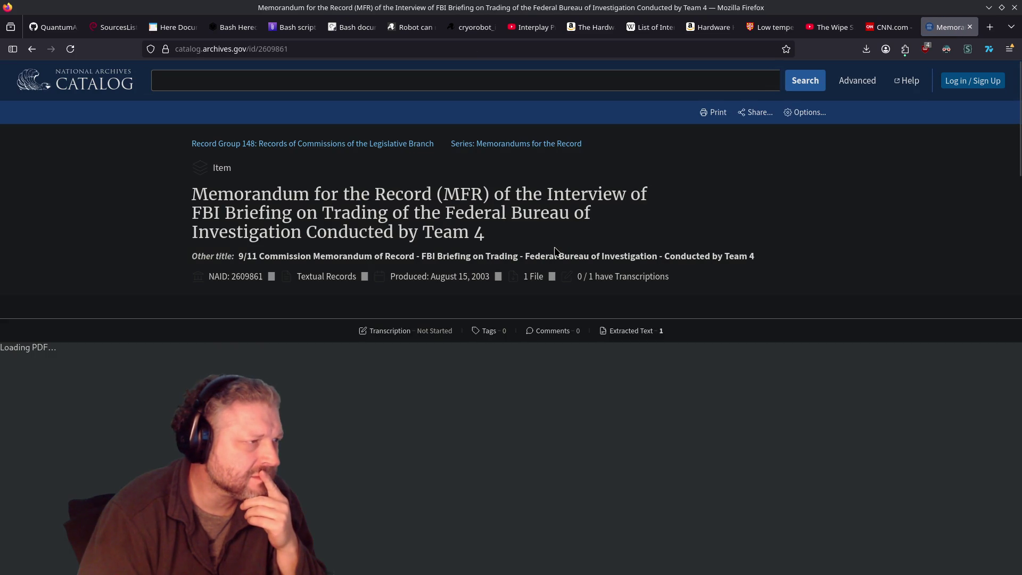
pyautogui.scroll(-3, 720, 353)
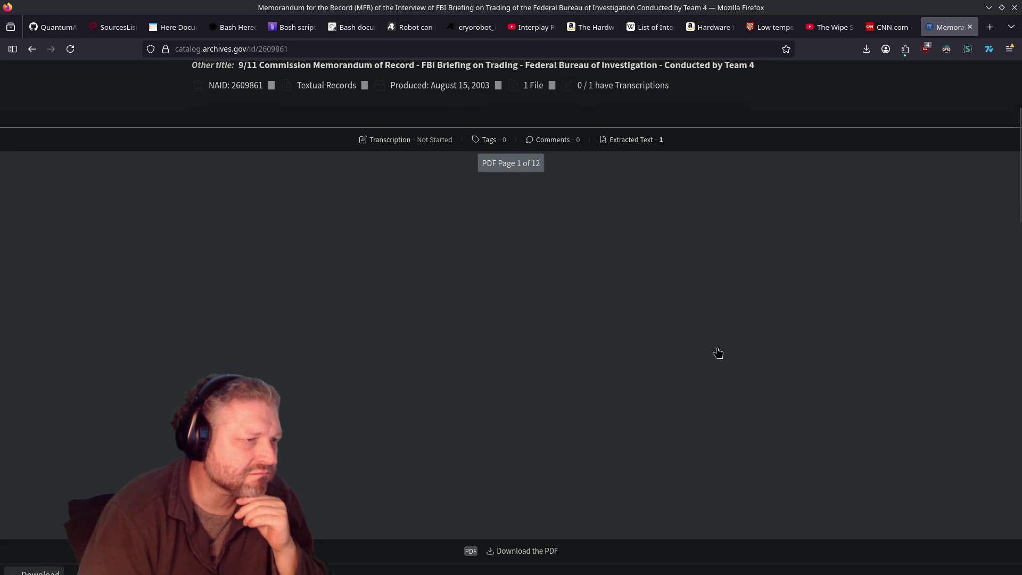
pyautogui.scroll(-6, 713, 349)
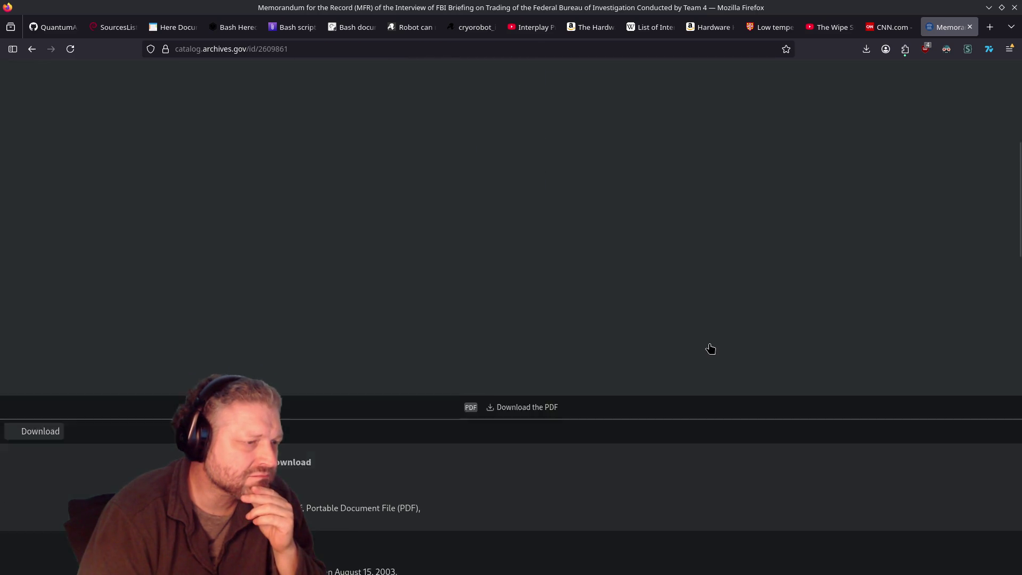
pyautogui.scroll(-3, 670, 333)
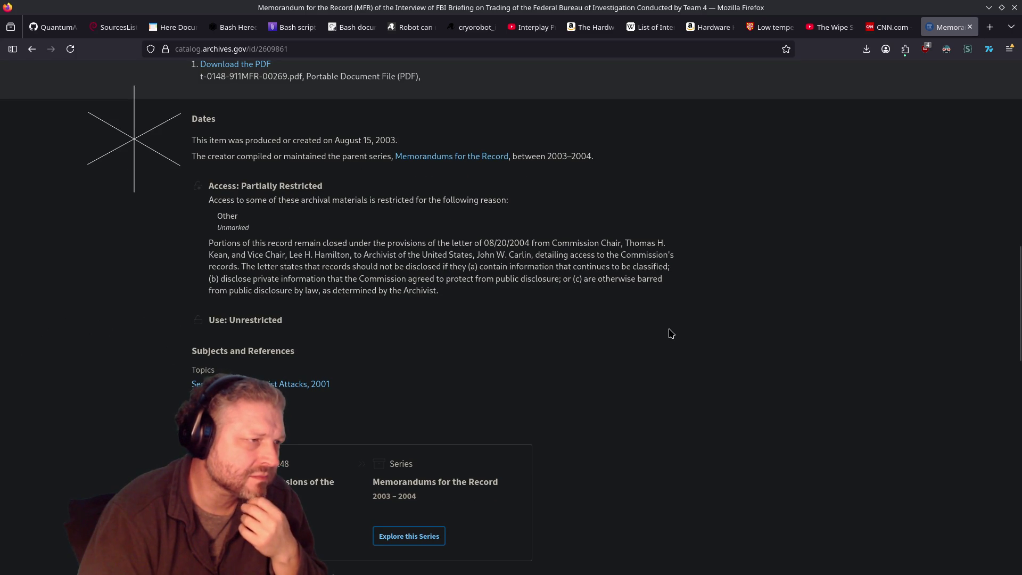
pyautogui.scroll(-10, 670, 333)
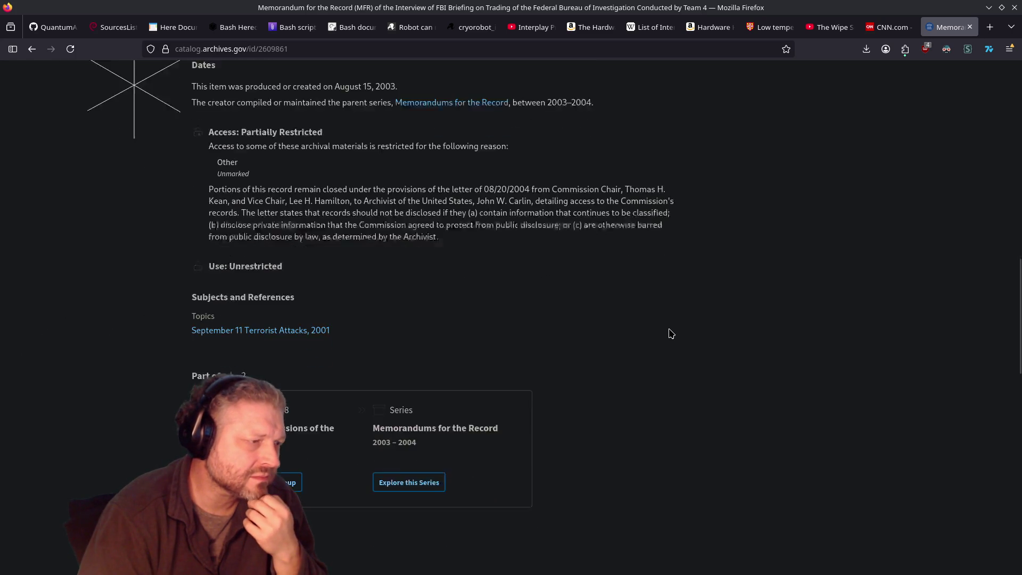
pyautogui.scroll(10, 669, 333)
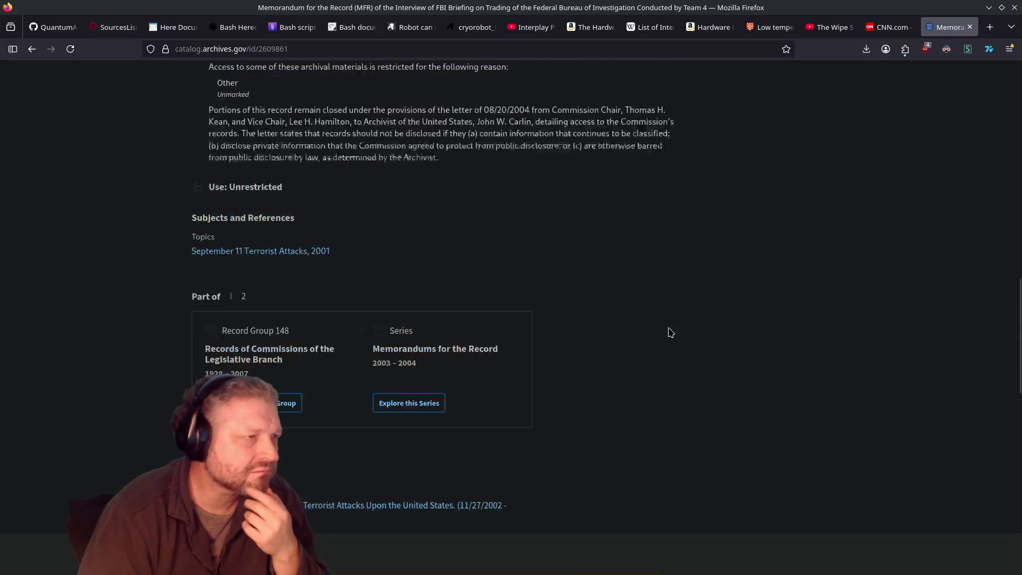
pyautogui.scroll(3, 668, 299)
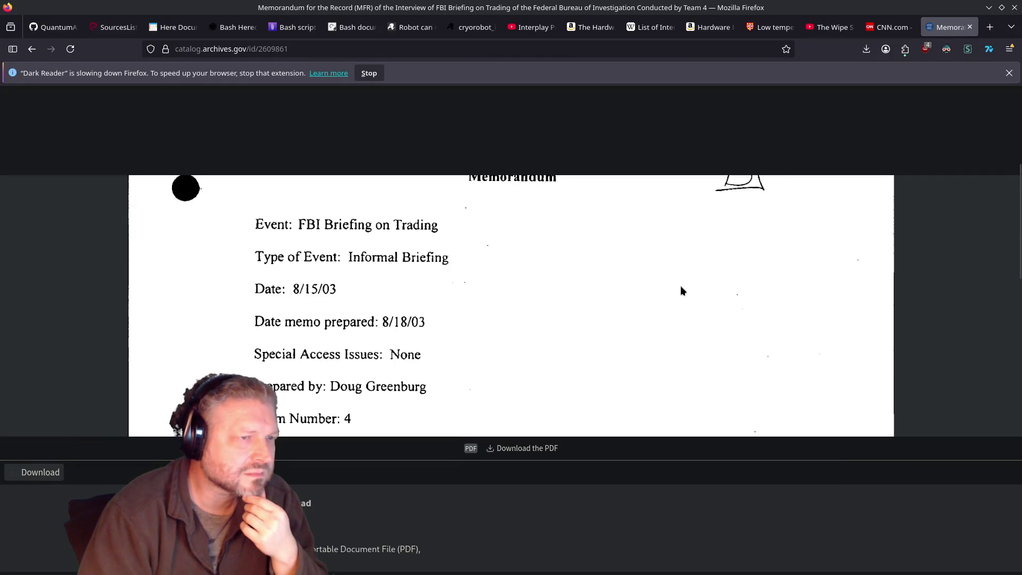
pyautogui.scroll(4, 475, 293)
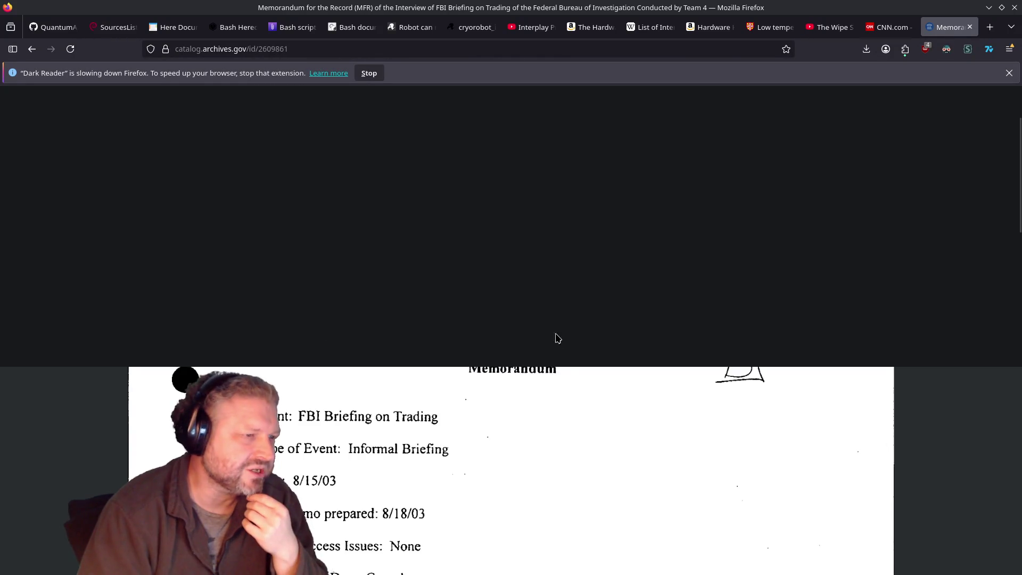
pyautogui.scroll(2, 554, 314)
pyautogui.scroll(-6, 600, 317)
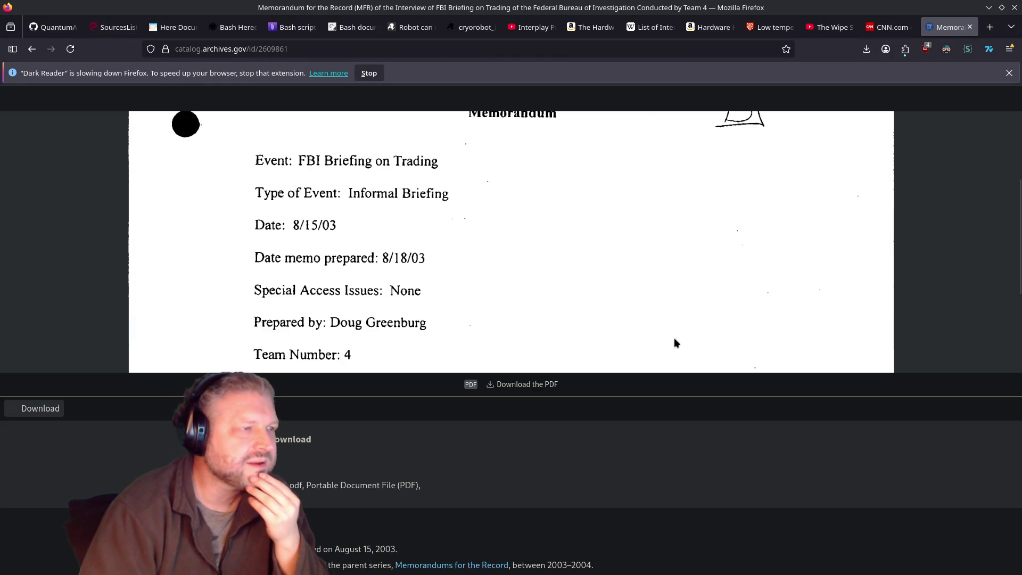
pyautogui.hotkey('ctrl', 'w')
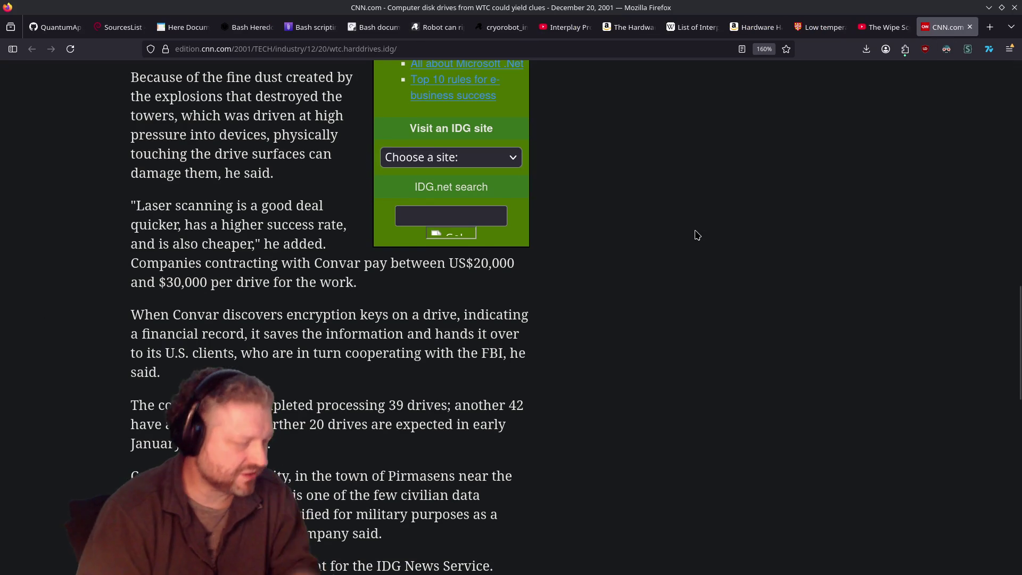
pyautogui.hotkey('ctrl', 'shift', 't')
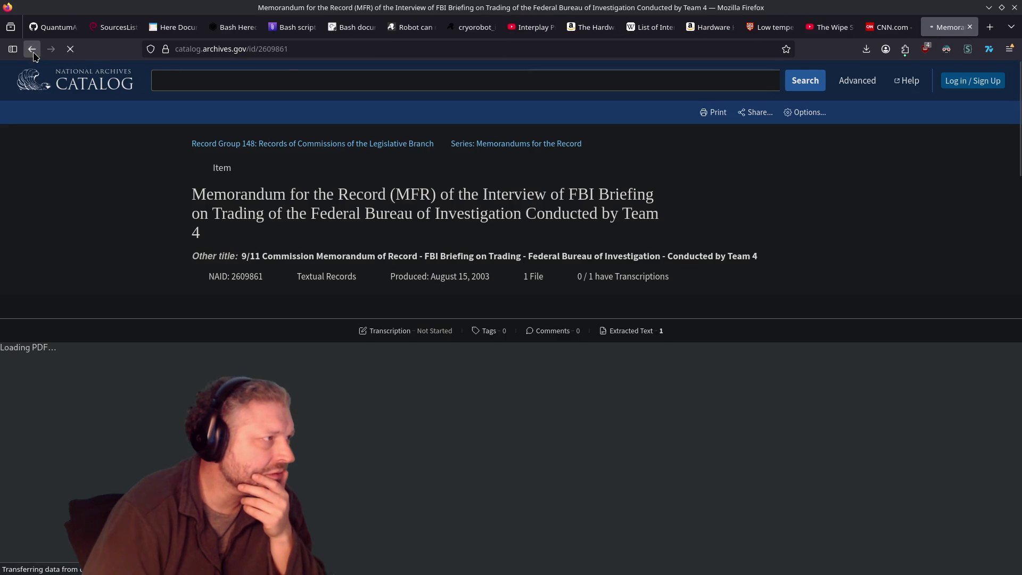
pyautogui.click(32, 49)
pyautogui.rightClick(32, 49)
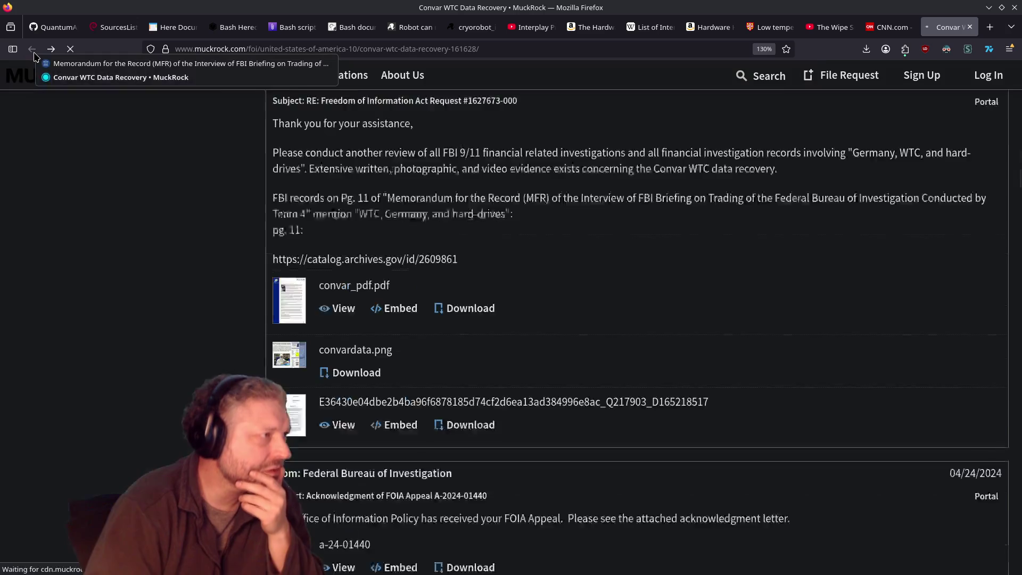
# Step: Dismiss the earlier-pages list and read down through the FBI emails in the Convar thread
pyautogui.click(115, 207)
pyautogui.scroll(4, 223, 229)
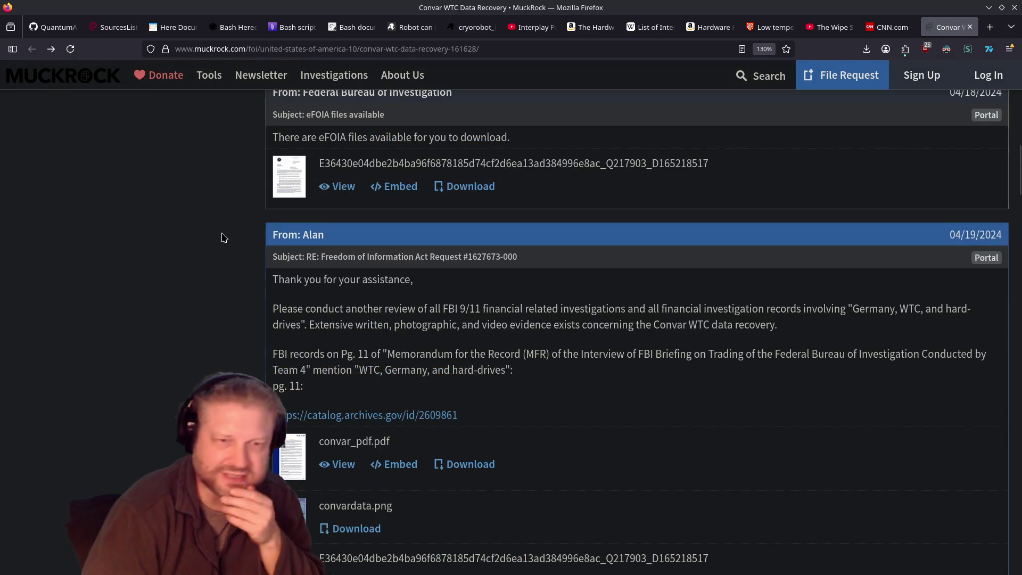
pyautogui.scroll(5, 736, 360)
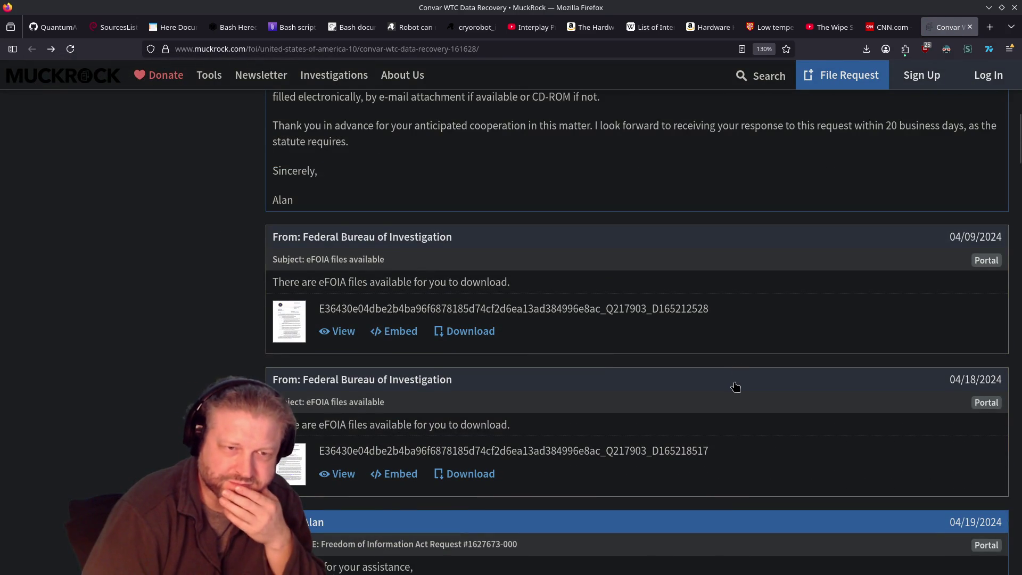
pyautogui.scroll(-3, 731, 389)
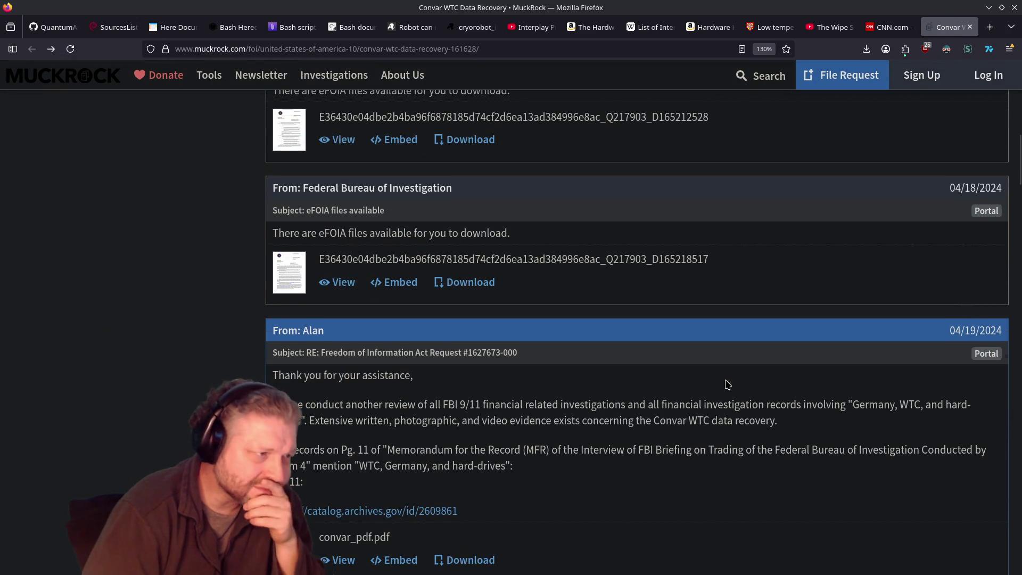
pyautogui.scroll(-2, 727, 383)
pyautogui.scroll(-3, 727, 384)
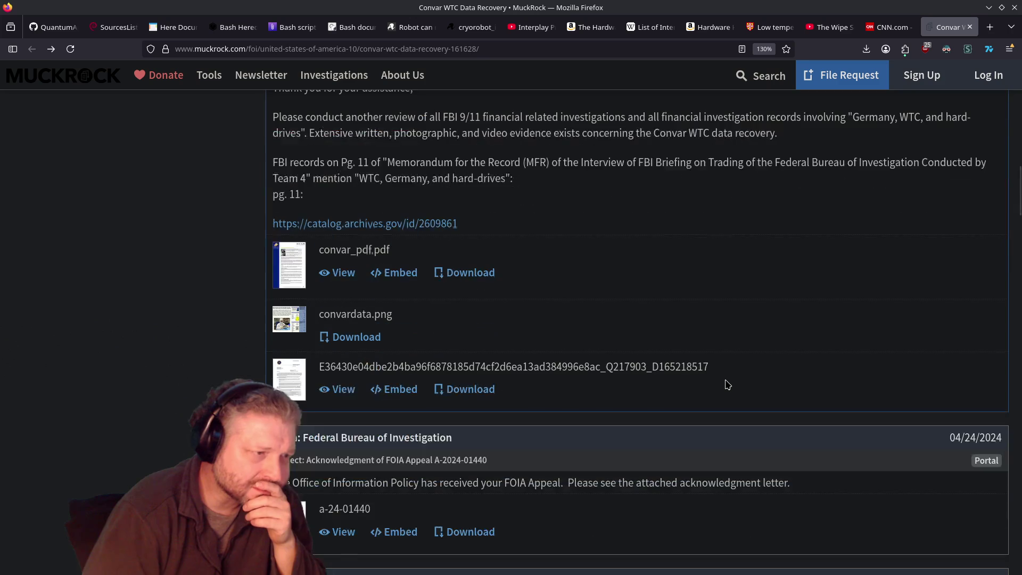
pyautogui.scroll(-3, 727, 383)
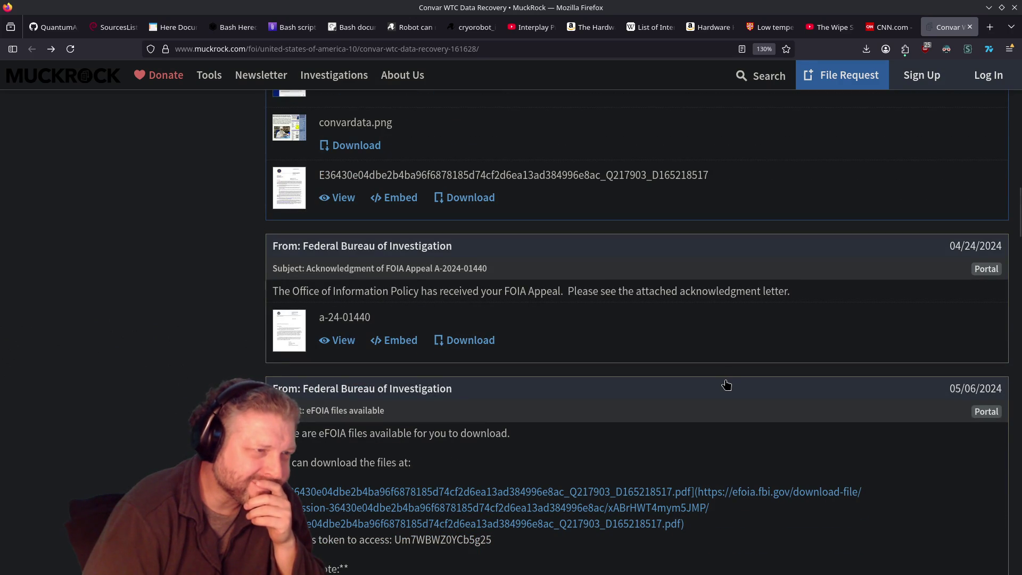
pyautogui.scroll(-3, 727, 384)
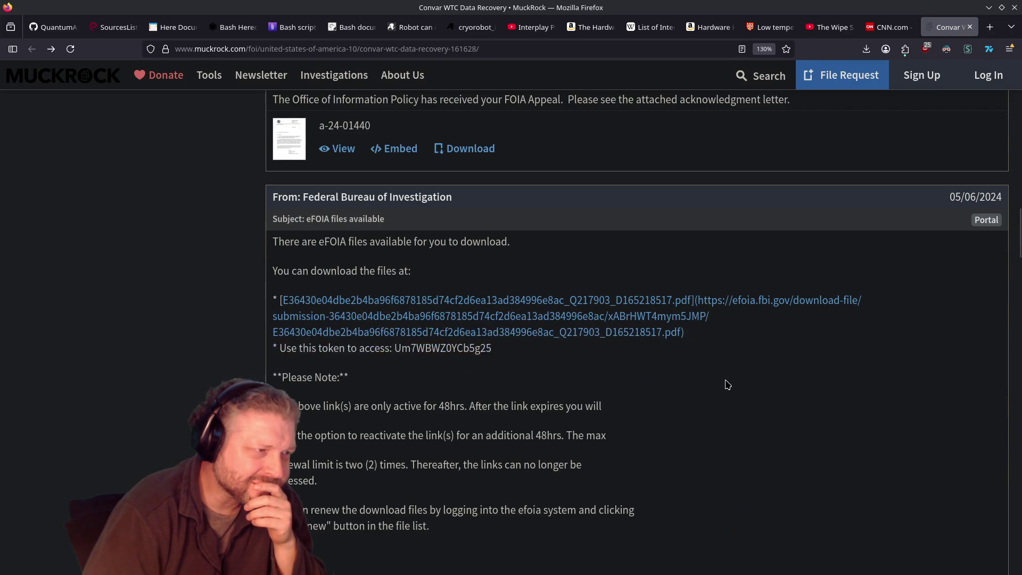
pyautogui.scroll(-3, 727, 385)
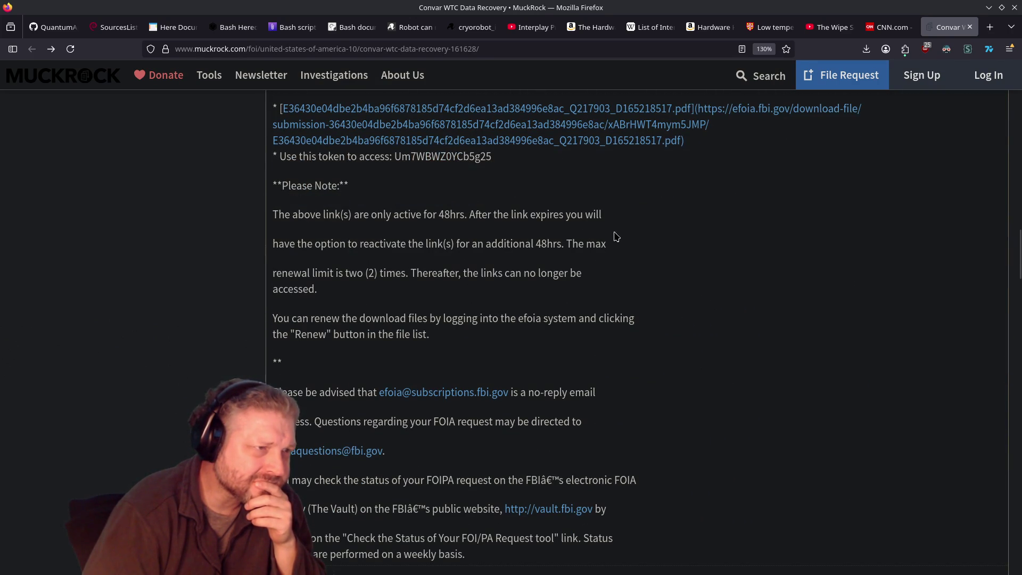
pyautogui.scroll(-3, 356, 288)
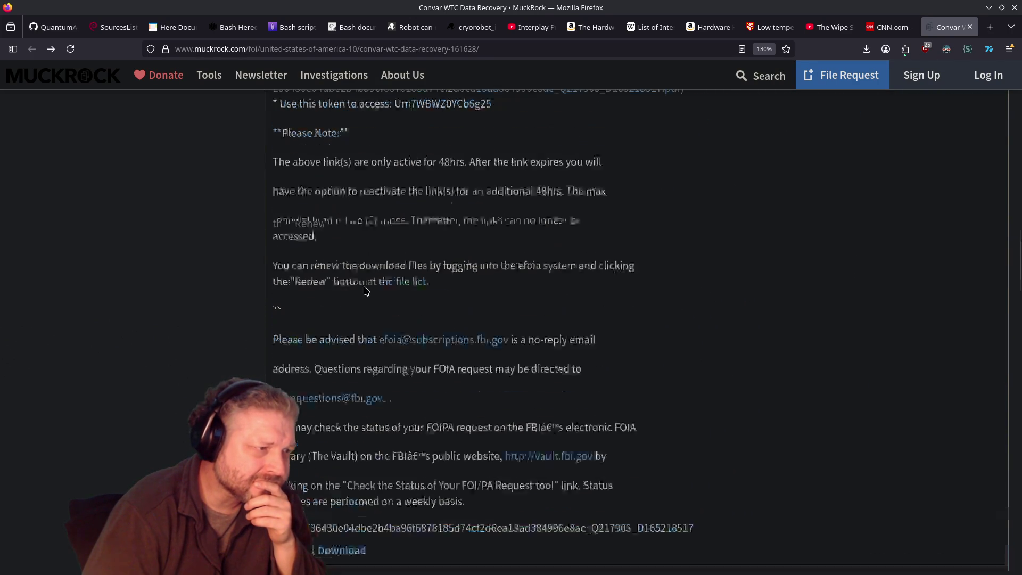
pyautogui.scroll(5, 366, 289)
# Step: Highlight a passage, then continue to the FBI's 12/13/2024 final appeal determination with A-2024-01440_response
pyautogui.moveTo(304, 281); pyautogui.dragTo(455, 341)
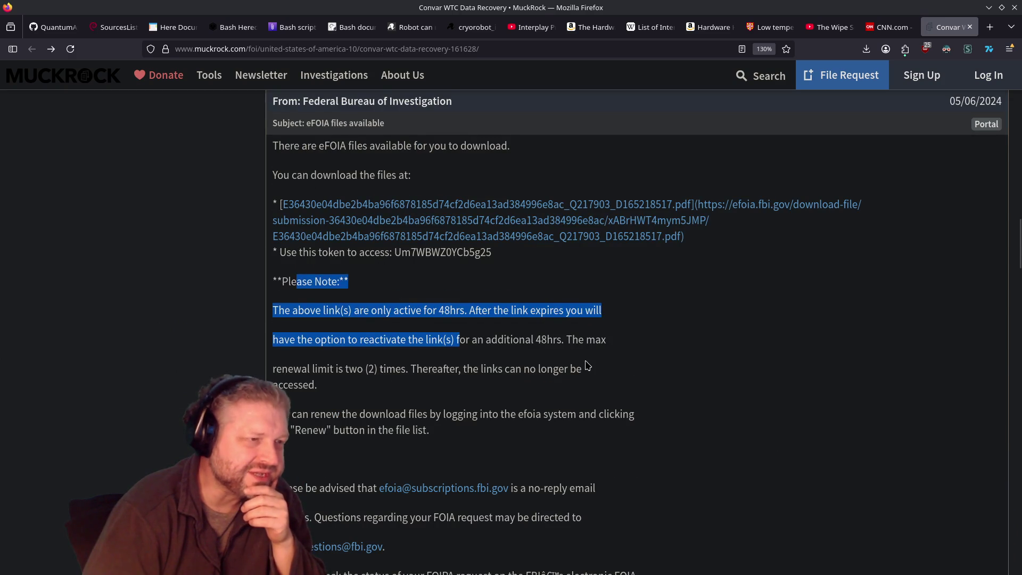
pyautogui.scroll(-4, 585, 362)
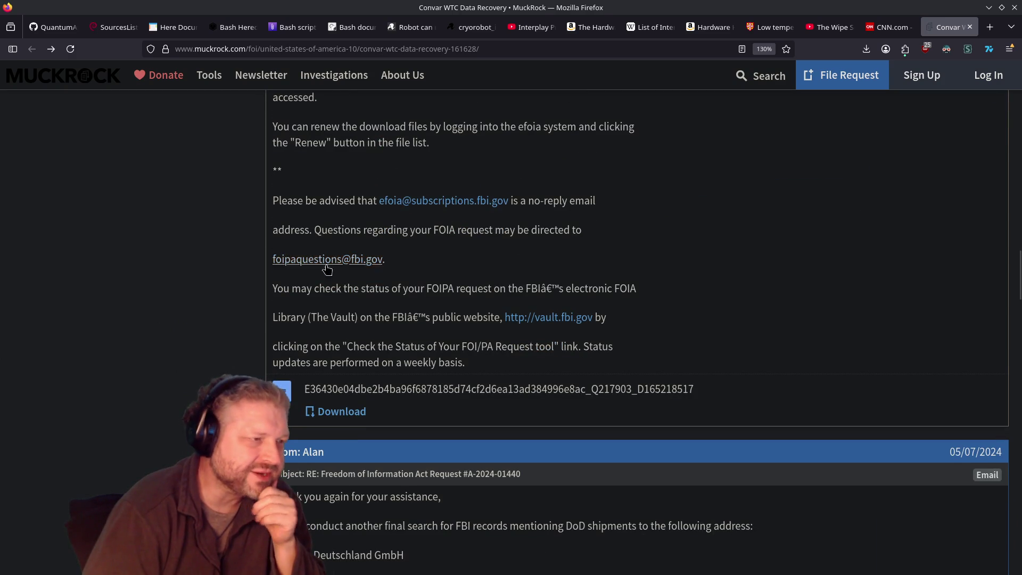
pyautogui.scroll(-3, 364, 336)
pyautogui.scroll(-4, 537, 328)
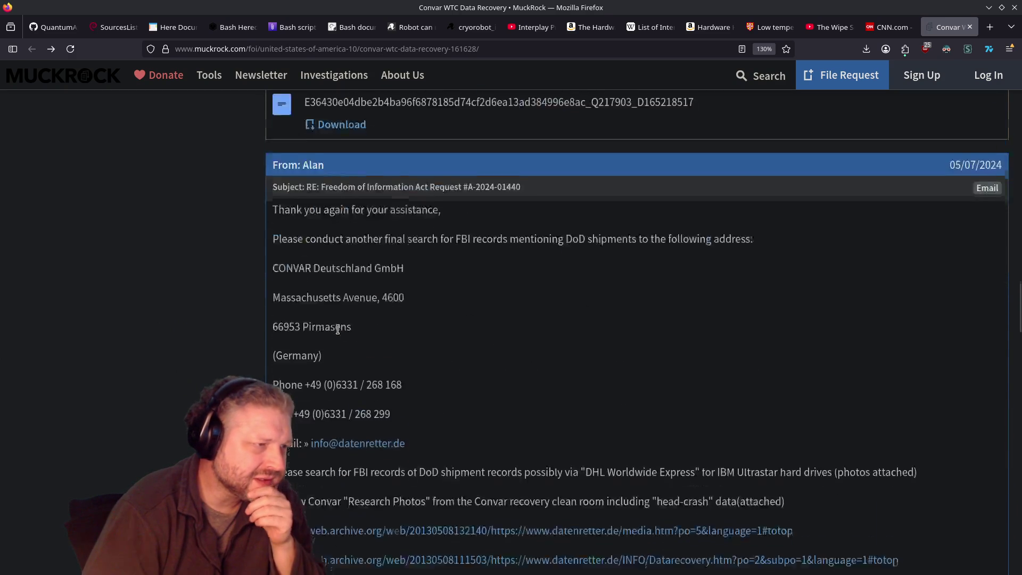
pyautogui.scroll(6, 342, 329)
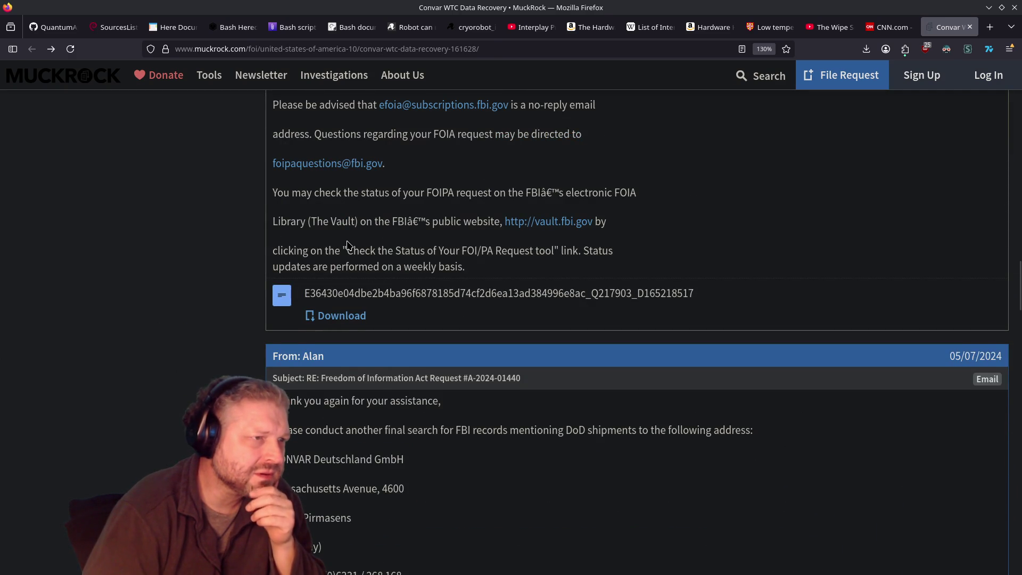
pyautogui.scroll(2, 348, 245)
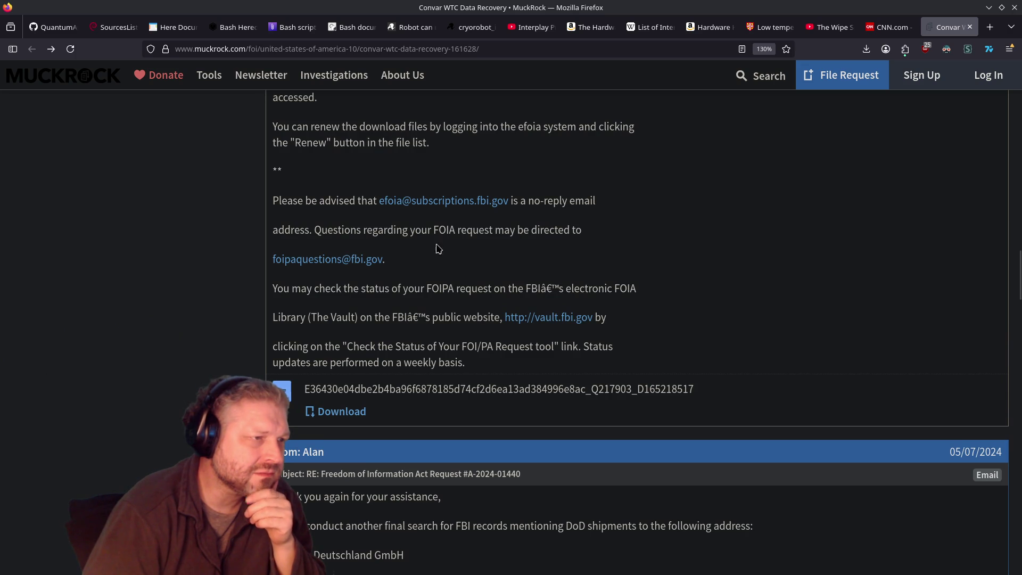
pyautogui.scroll(-6, 453, 252)
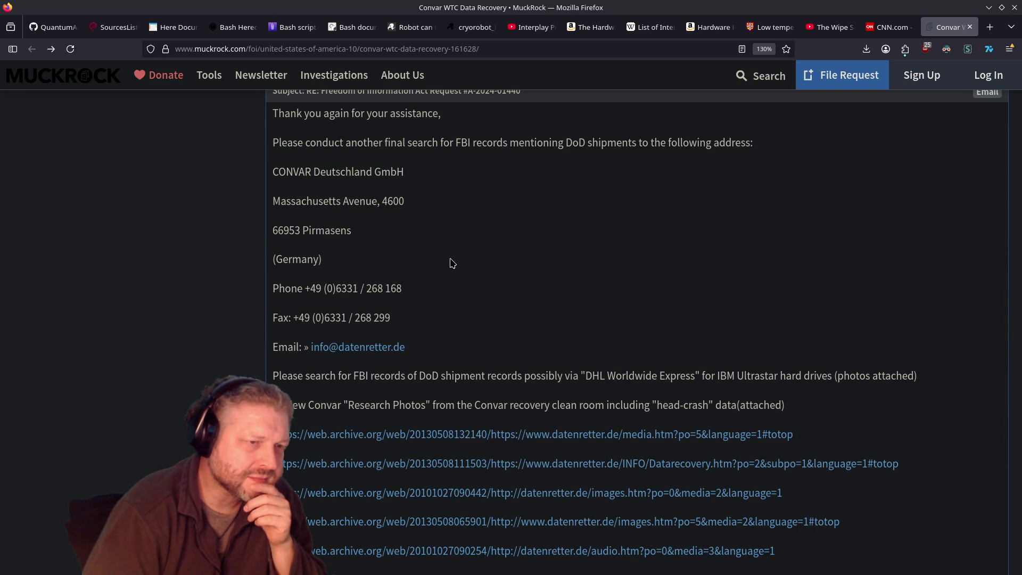
pyautogui.scroll(-7, 452, 262)
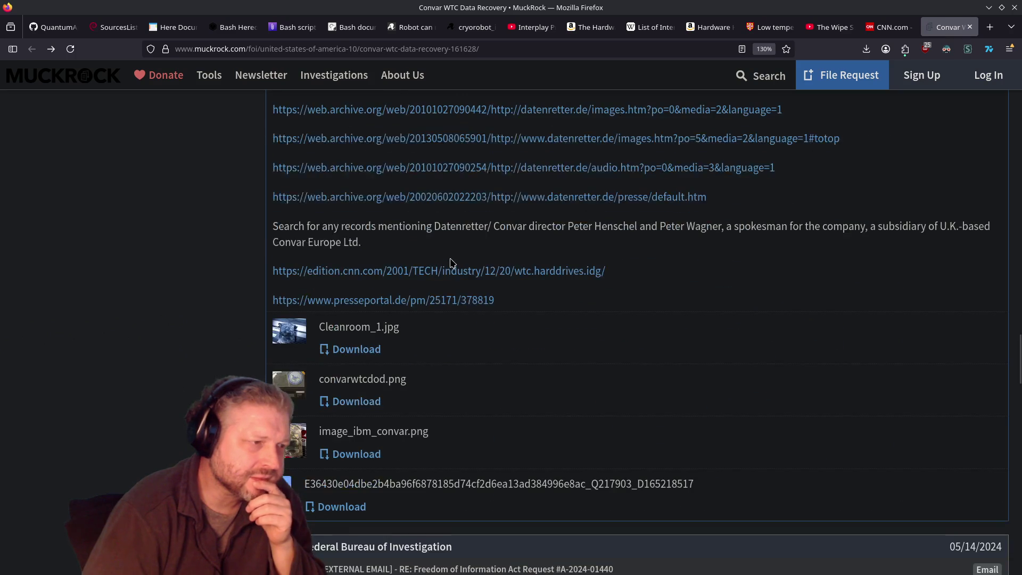
pyautogui.scroll(3, 452, 263)
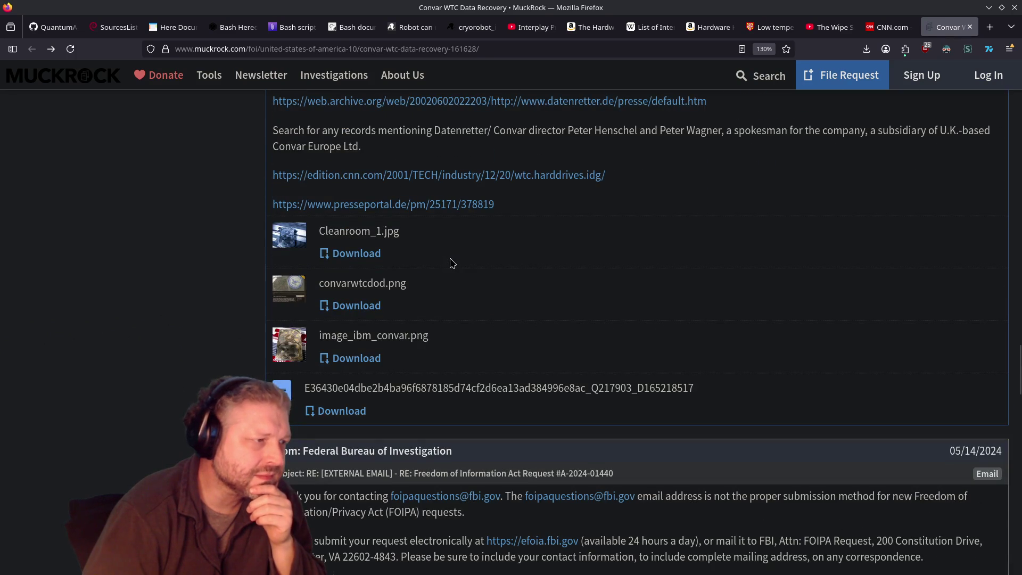
pyautogui.scroll(-6, 453, 262)
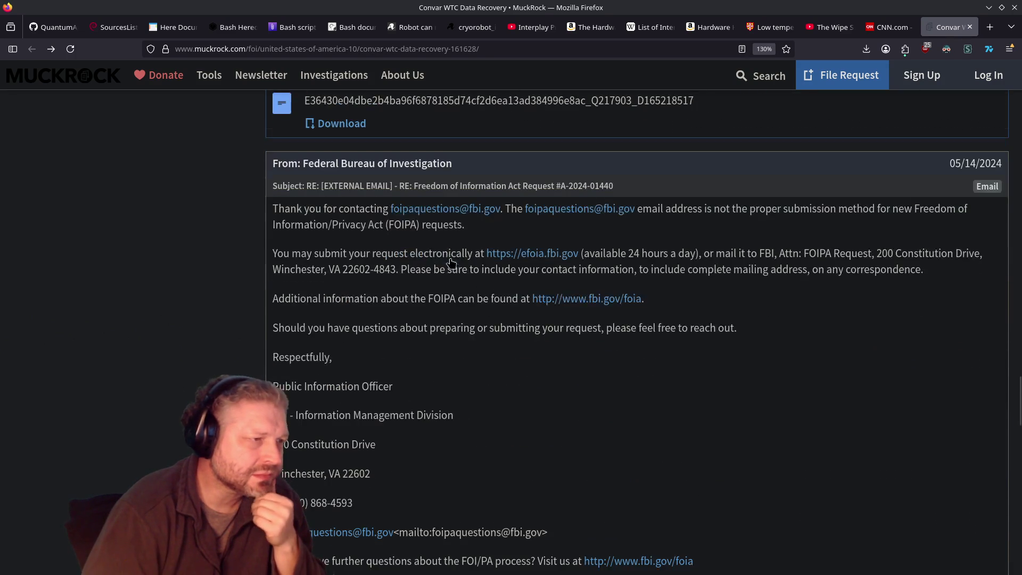
pyautogui.scroll(-4, 451, 261)
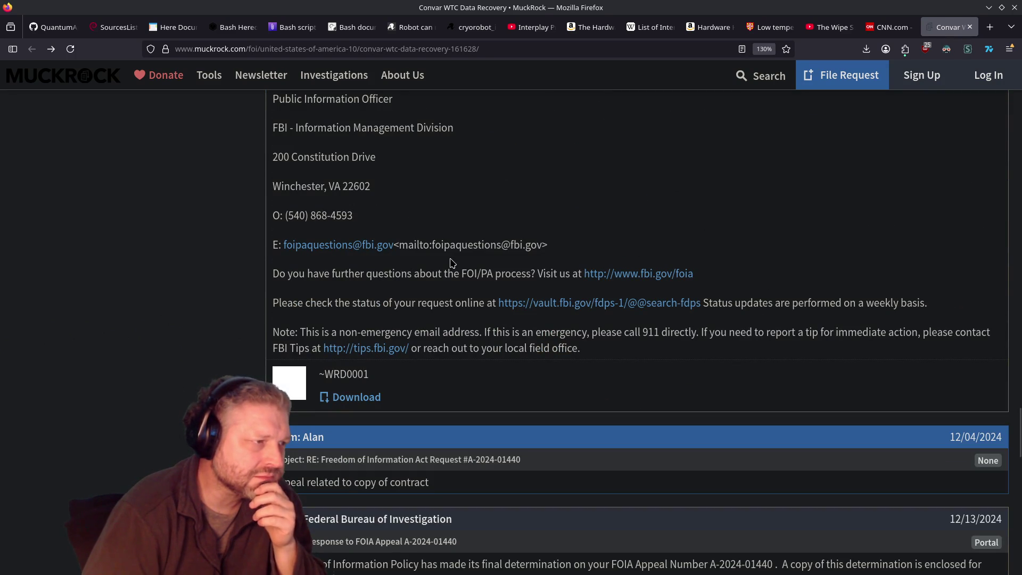
pyautogui.scroll(-5, 452, 263)
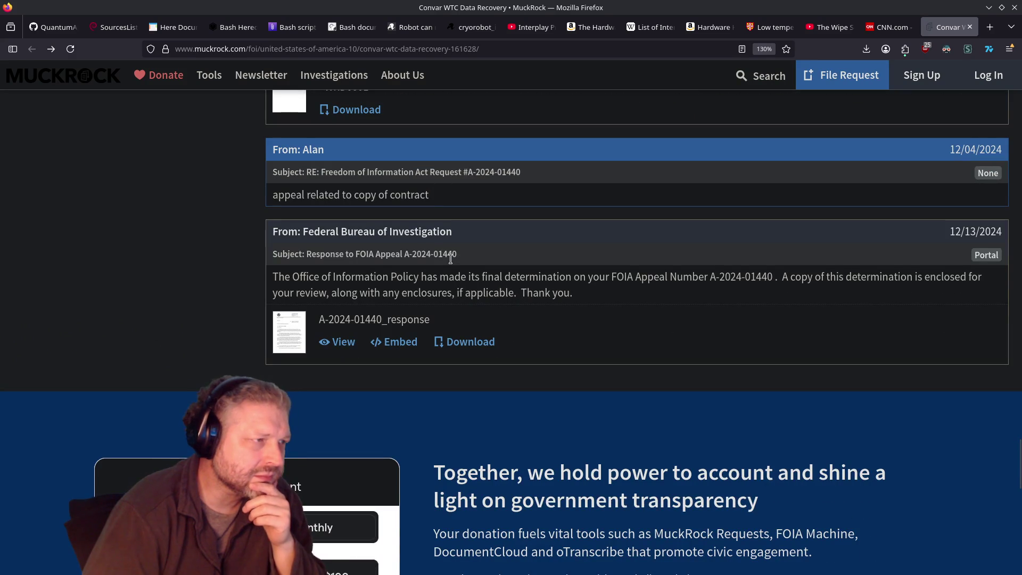
# Step: Scroll back up to the archive links and attached images Cleanroom_1.jpg, convarwtcdod.png and image_ibm_convar.png
pyautogui.scroll(2, 450, 258)
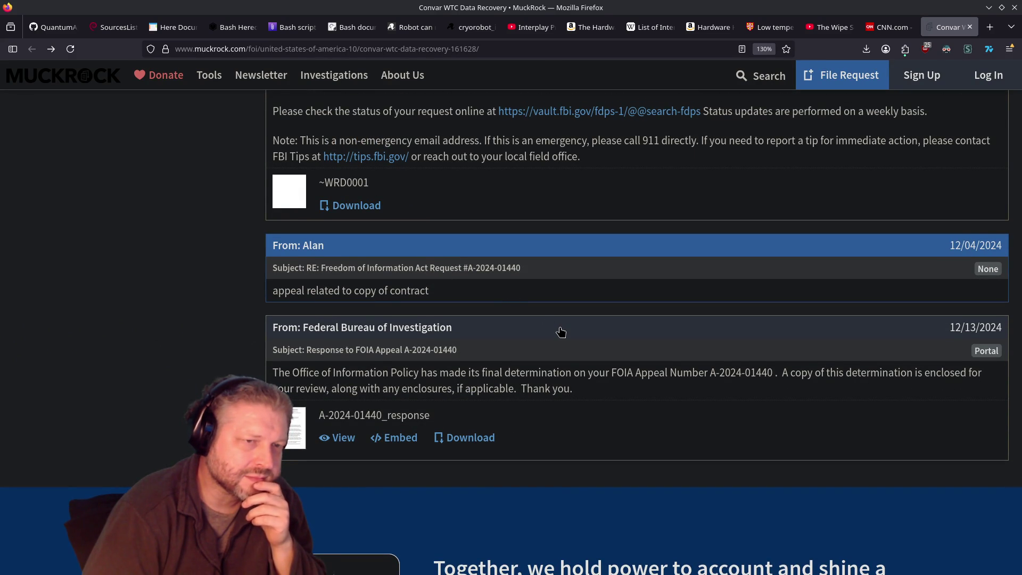
pyautogui.scroll(-5, 561, 332)
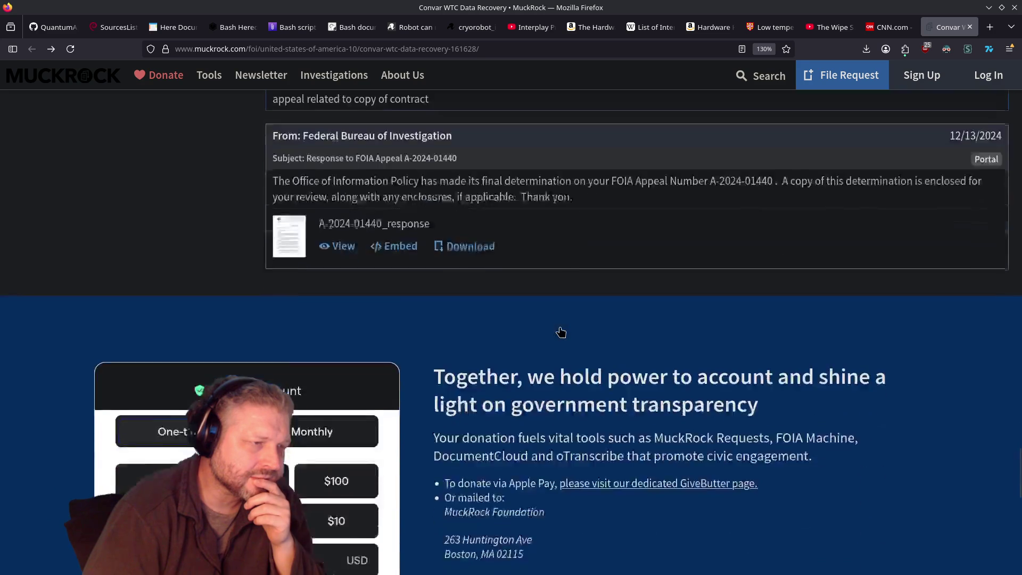
pyautogui.scroll(5, 560, 331)
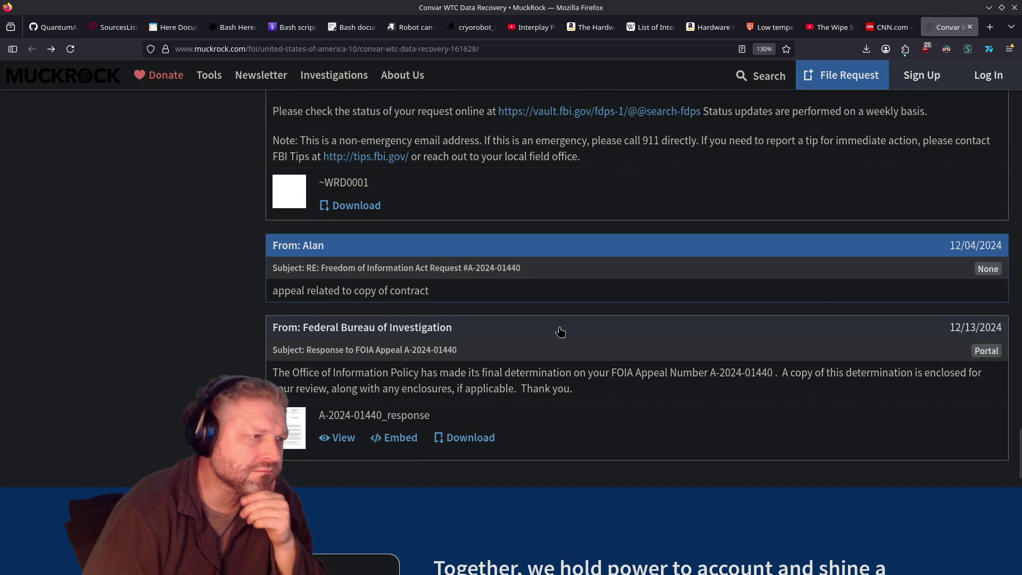
pyautogui.scroll(3, 560, 332)
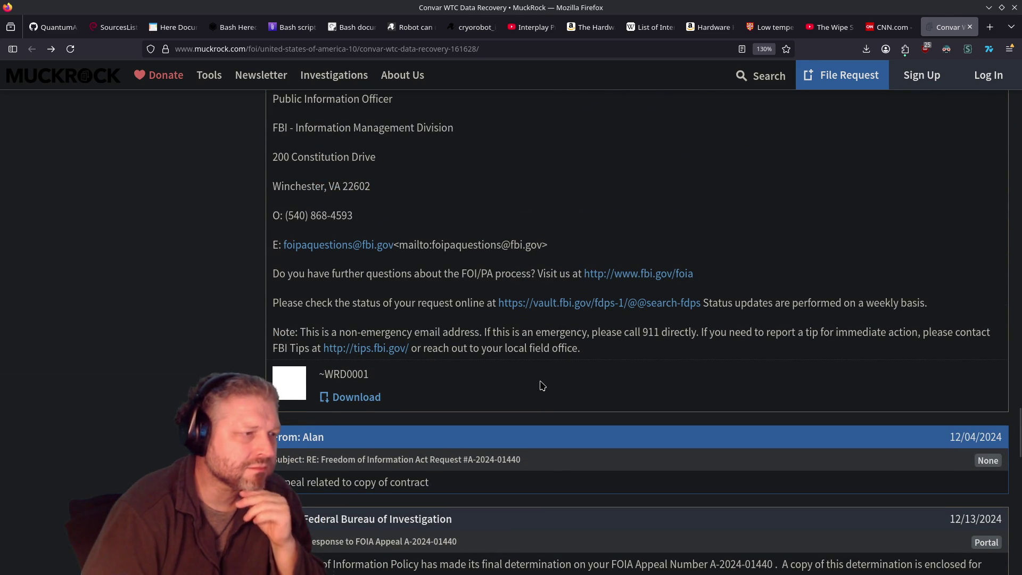
pyautogui.scroll(10, 542, 384)
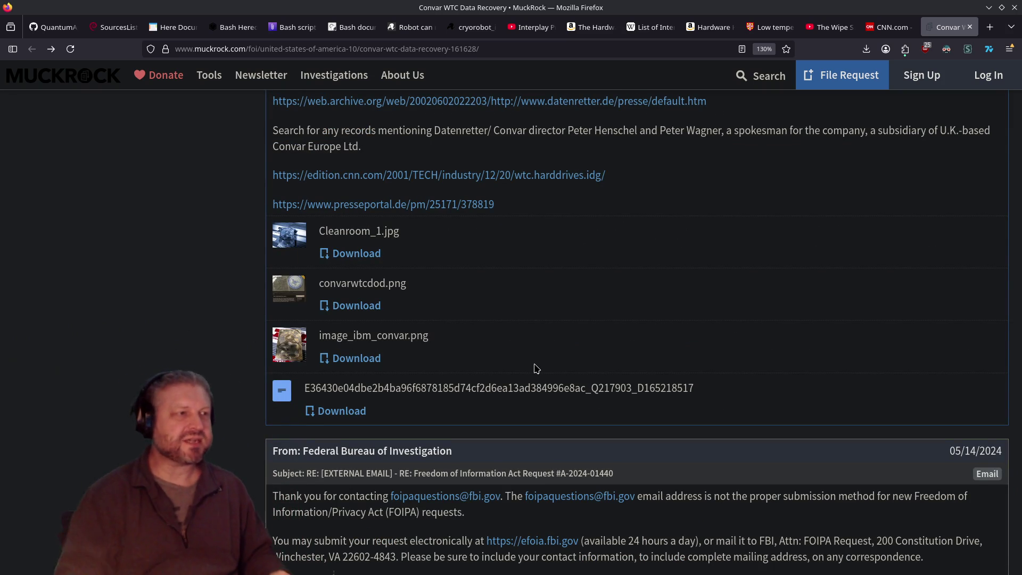
pyautogui.scroll(15, 528, 362)
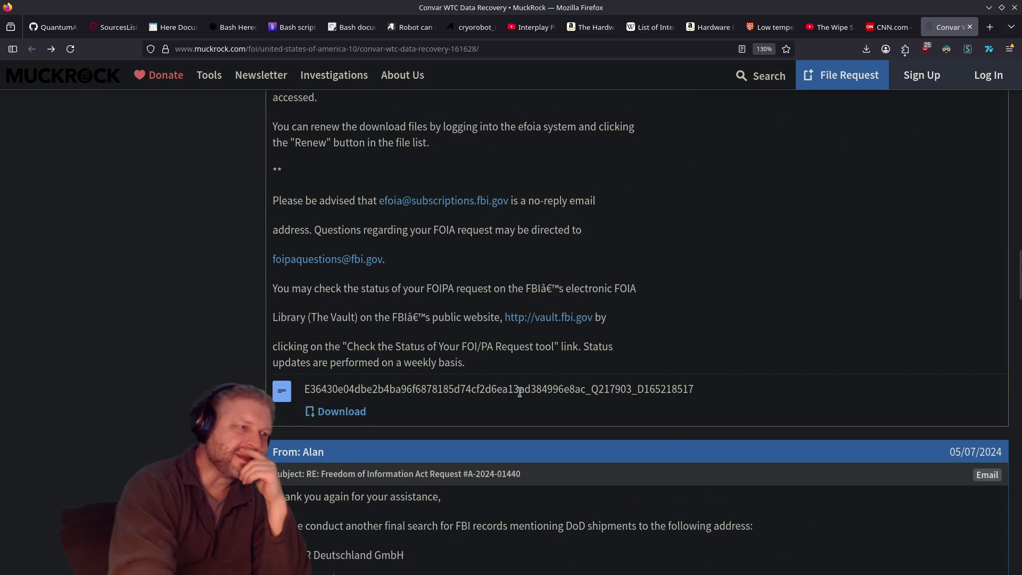
pyautogui.scroll(3, 427, 288)
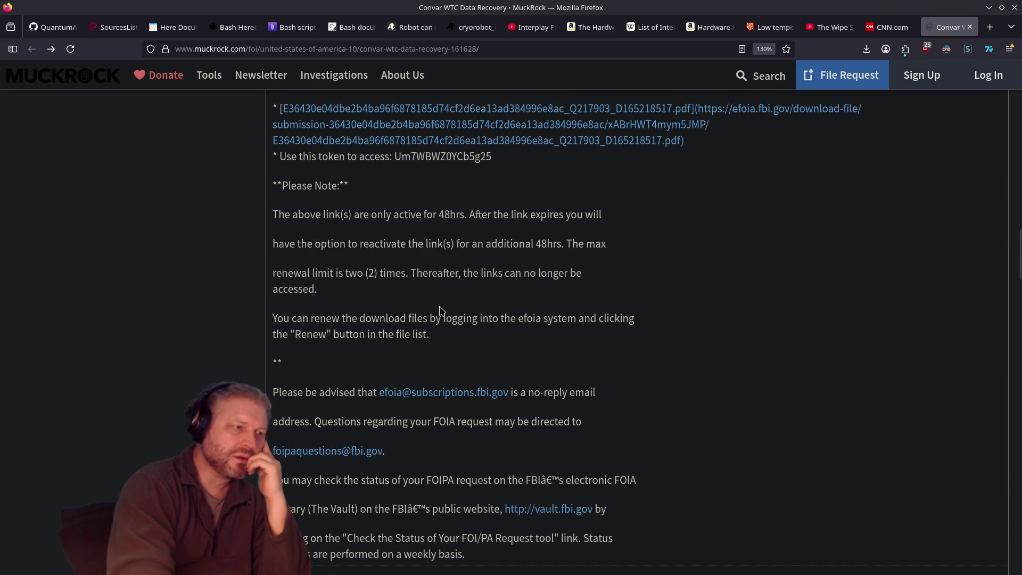
pyautogui.scroll(-15, 440, 310)
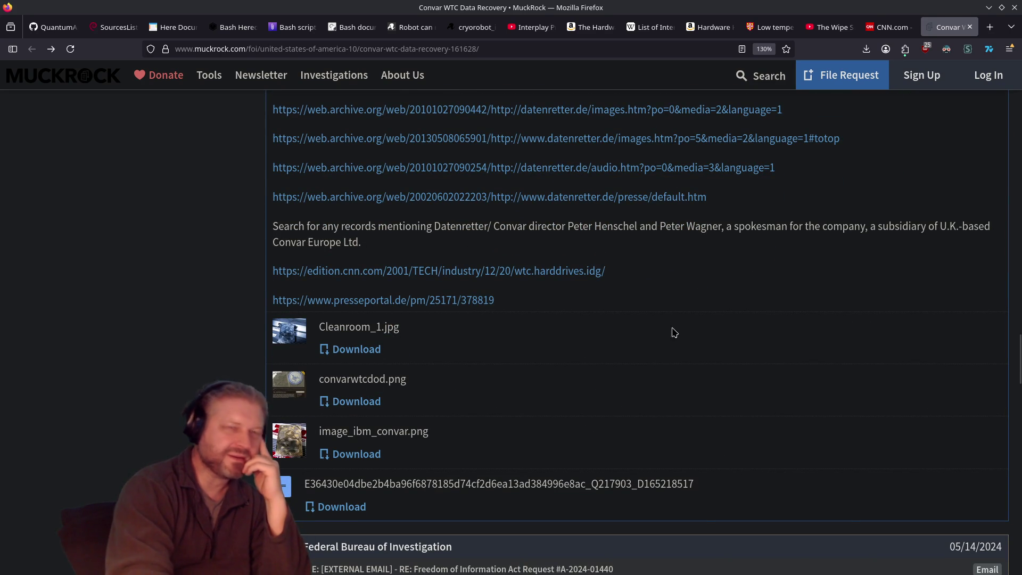
# Step: Close the YouTube video and Low temperature data remanence PDF tabs, then show the Amazon Hardware Hacking page
pyautogui.click(888, 27)
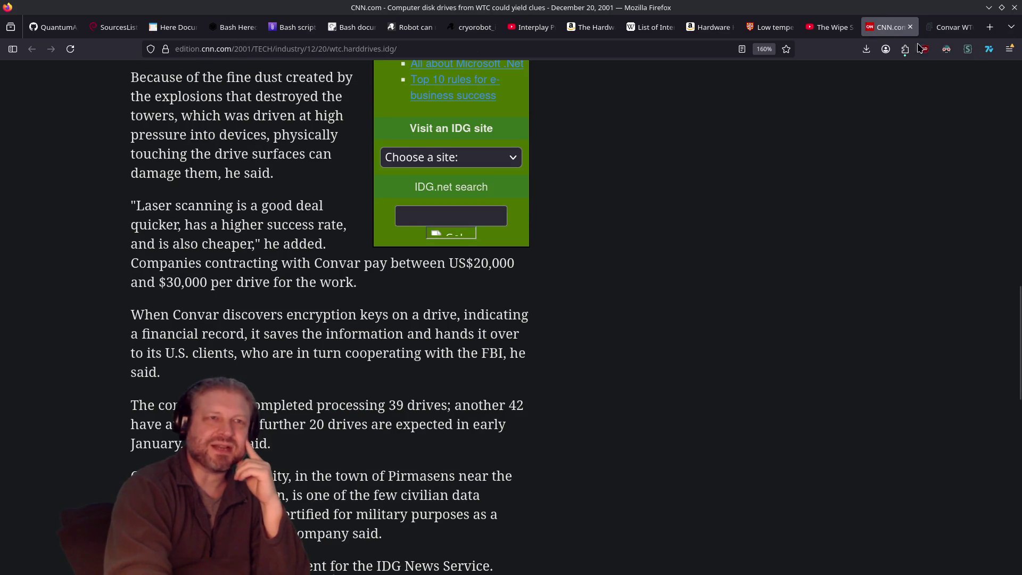
pyautogui.click(846, 28)
pyautogui.click(848, 28)
pyautogui.click(777, 28)
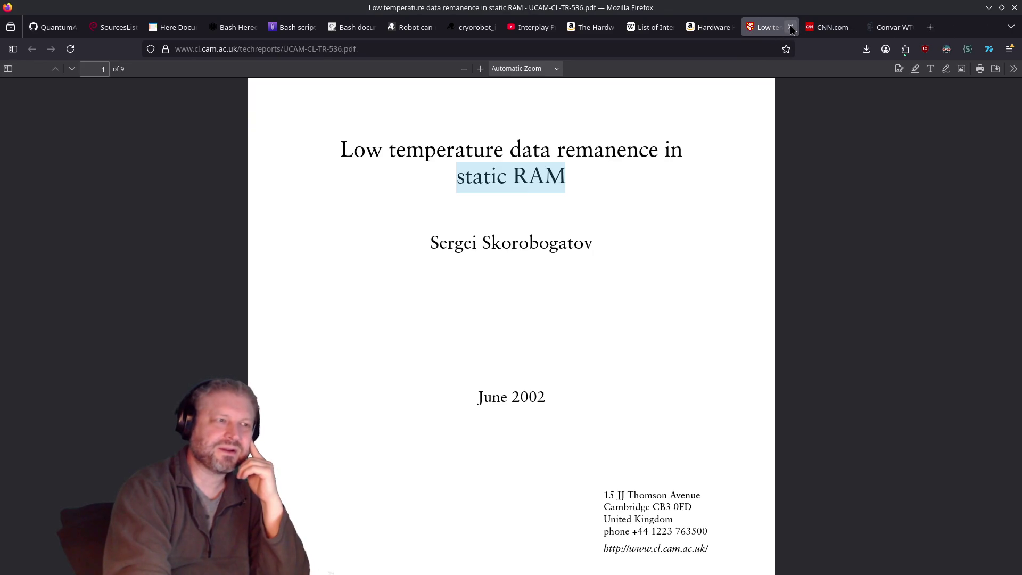
pyautogui.click(791, 29)
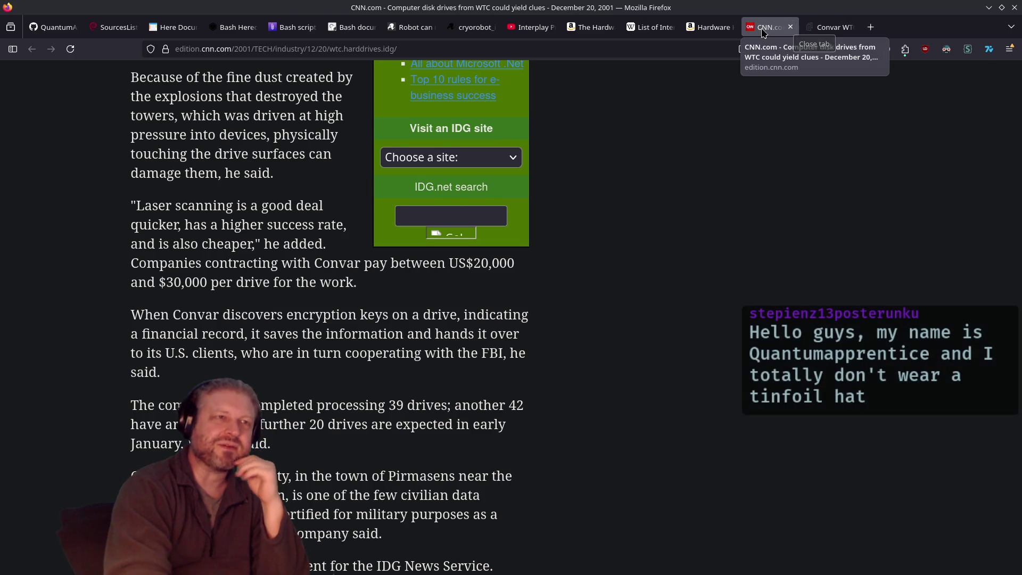
pyautogui.click(710, 27)
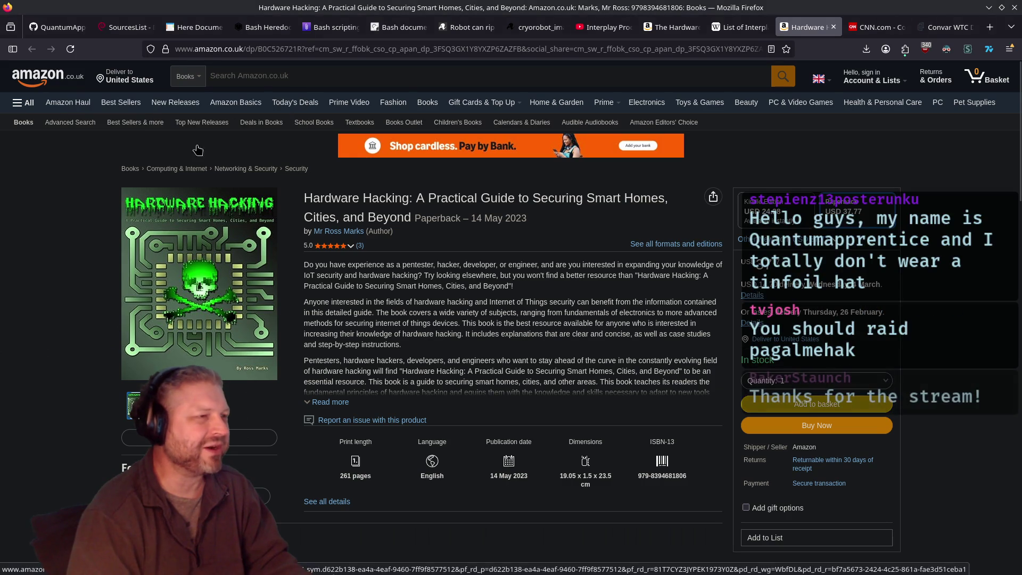
# Step: Return to the MuckRock Convar WTC request tab and open a new terminal with Ctrl+Alt+T
pyautogui.click(945, 27)
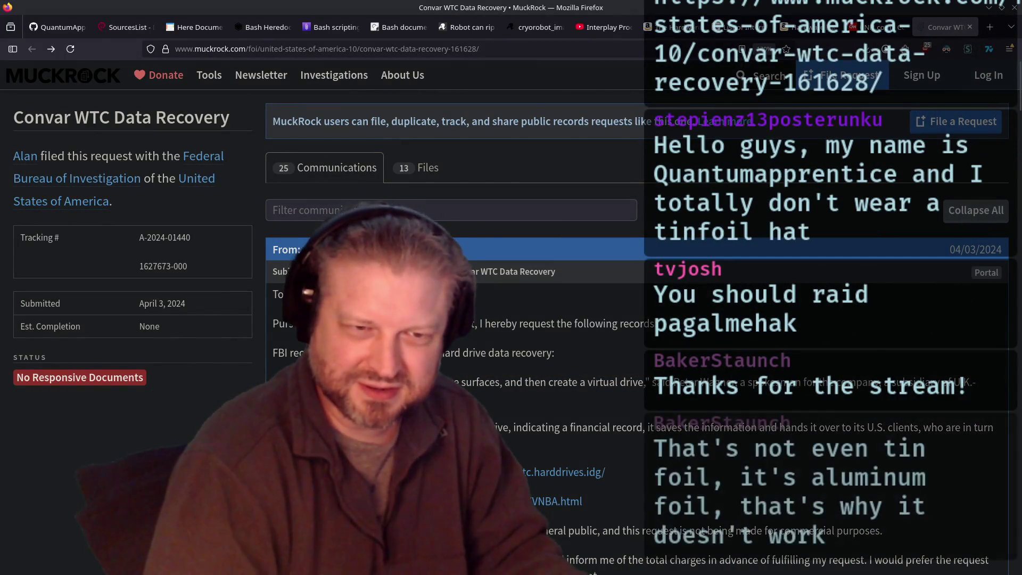
pyautogui.hotkey('ctrl', 'alt', 't')
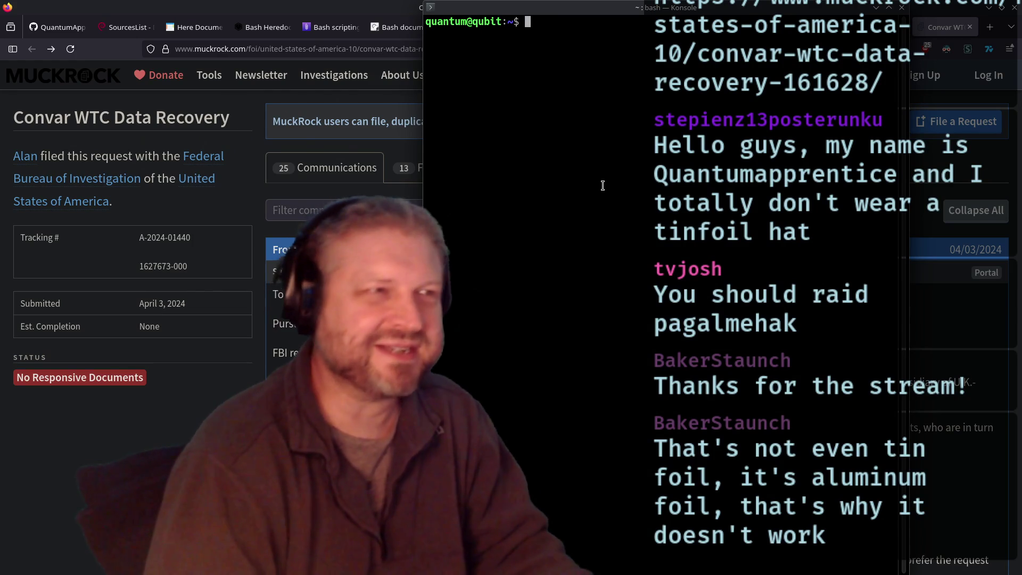
# Step: Run 'cmatrix | lolcat' in Konsole and switch the terminal to full screen
pyautogui.write('cmatr')
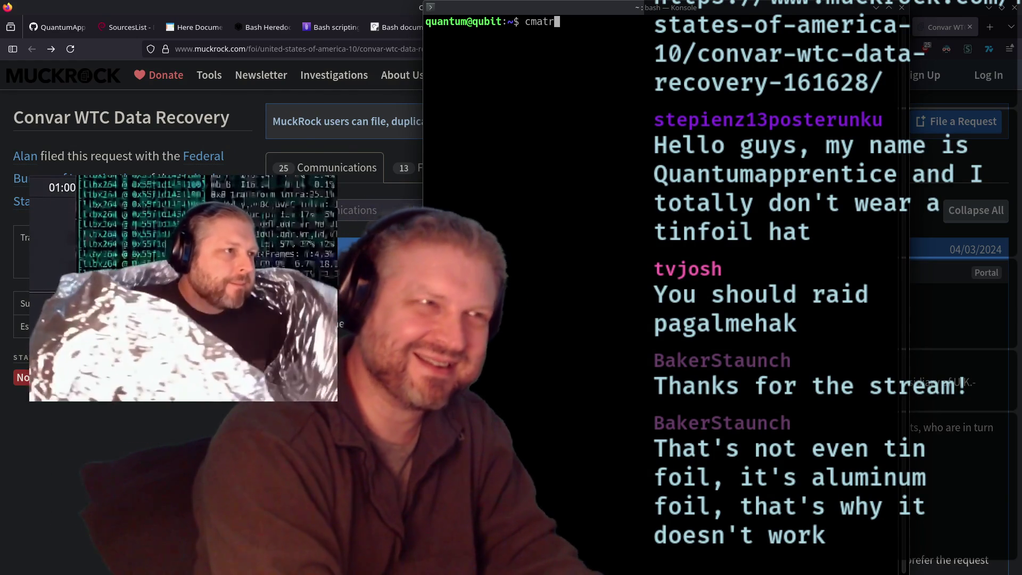
pyautogui.write('ix | lolcat')
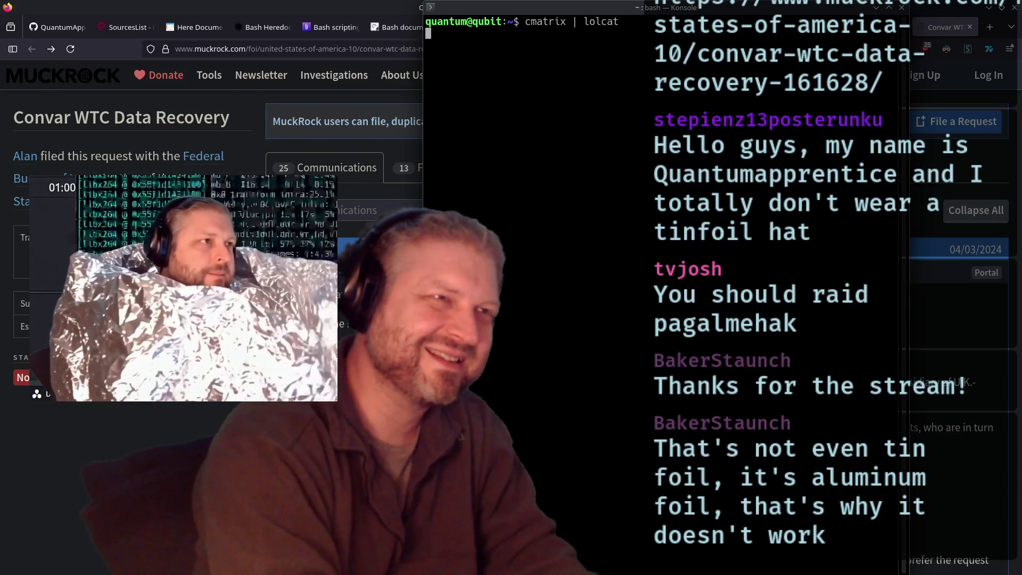
pyautogui.press('Return')
pyautogui.hotkey('ctrl', 'shift', 'f')
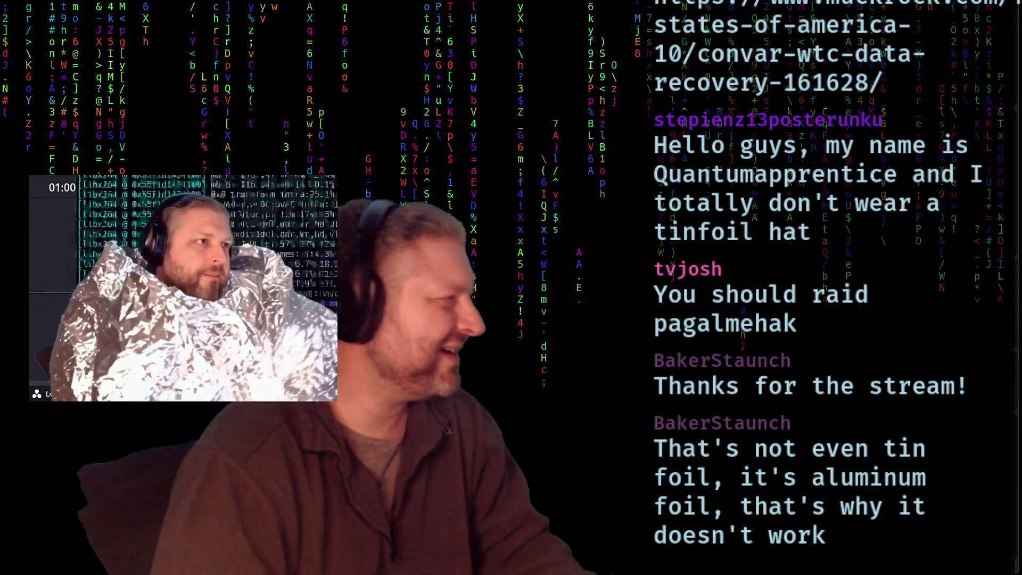